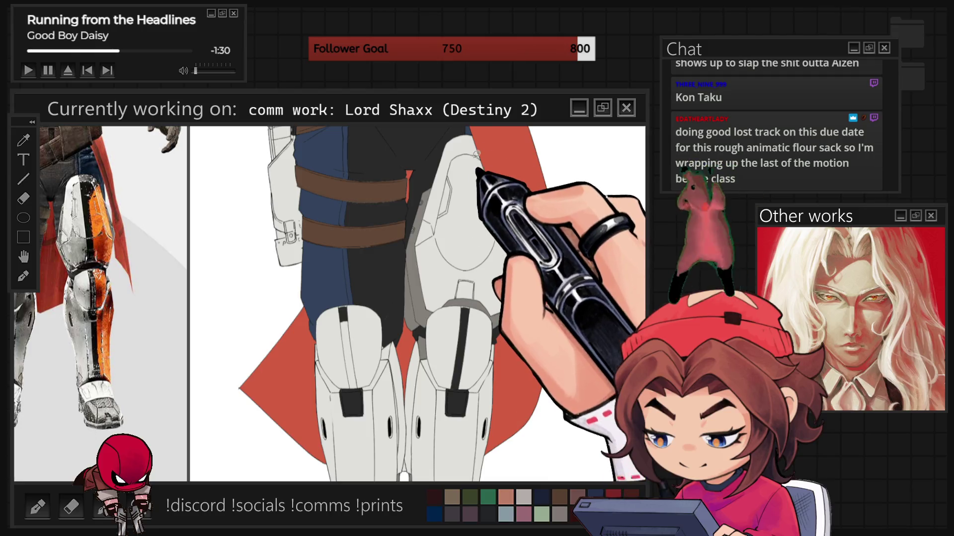
- Lasso-fill a dark grey shadow on the right lower leg below the knee
{"action": "left_click_drag", "start_coordinate": [472, 136], "coordinate": [514, 152]}
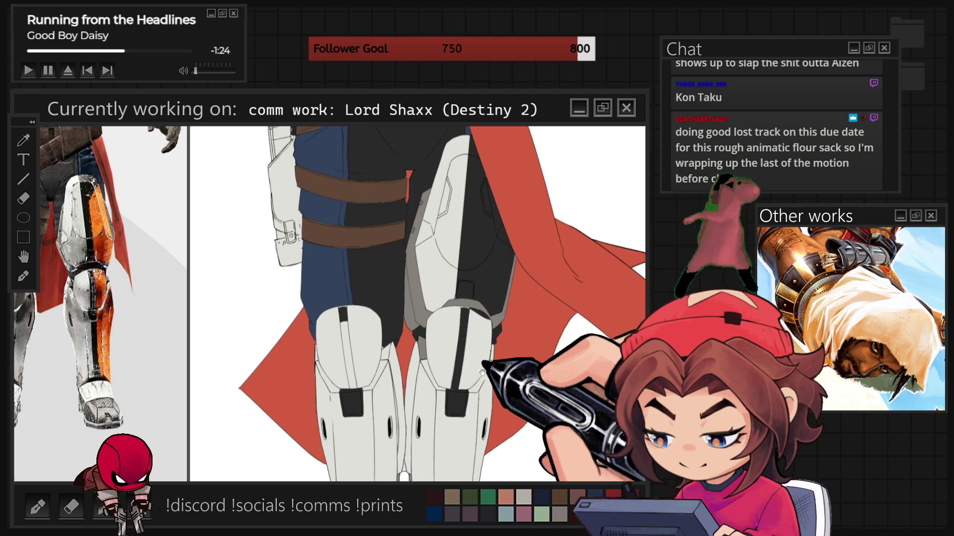
{"action": "left_click_drag", "start_coordinate": [483, 371], "coordinate": [473, 245]}
{"action": "mouse_move", "coordinate": [473, 197]}
{"action": "left_mouse_down"}
{"action": "mouse_move", "coordinate": [495, 245]}
{"action": "mouse_move", "coordinate": [509, 393]}
{"action": "left_mouse_up"}
{"action": "left_click_drag", "start_coordinate": [477, 453], "coordinate": [440, 478]}
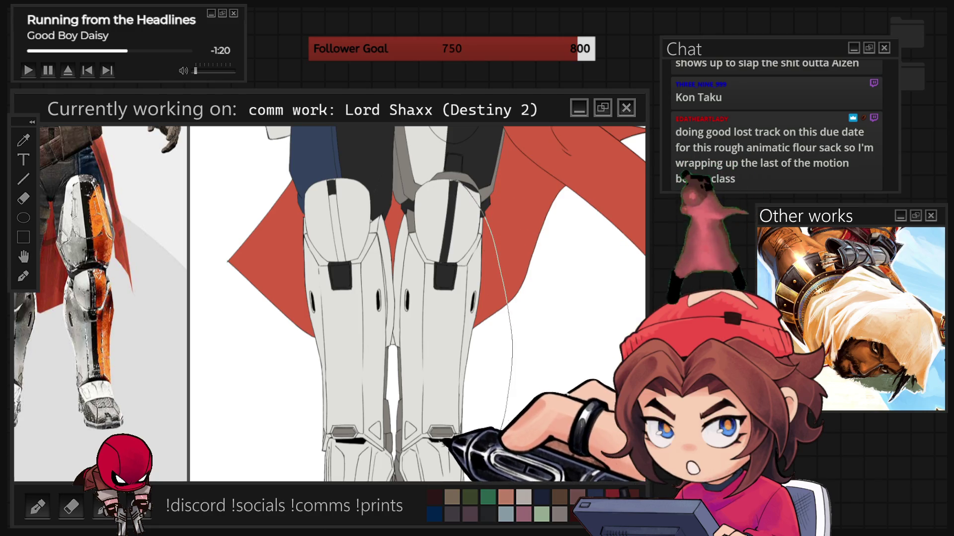
- Extend the dark grey shadow along the right leg's outer edge
{"action": "mouse_move", "coordinate": [443, 260]}
{"action": "left_mouse_down"}
{"action": "mouse_move", "coordinate": [456, 438]}
{"action": "mouse_move", "coordinate": [442, 423]}
{"action": "left_mouse_up"}
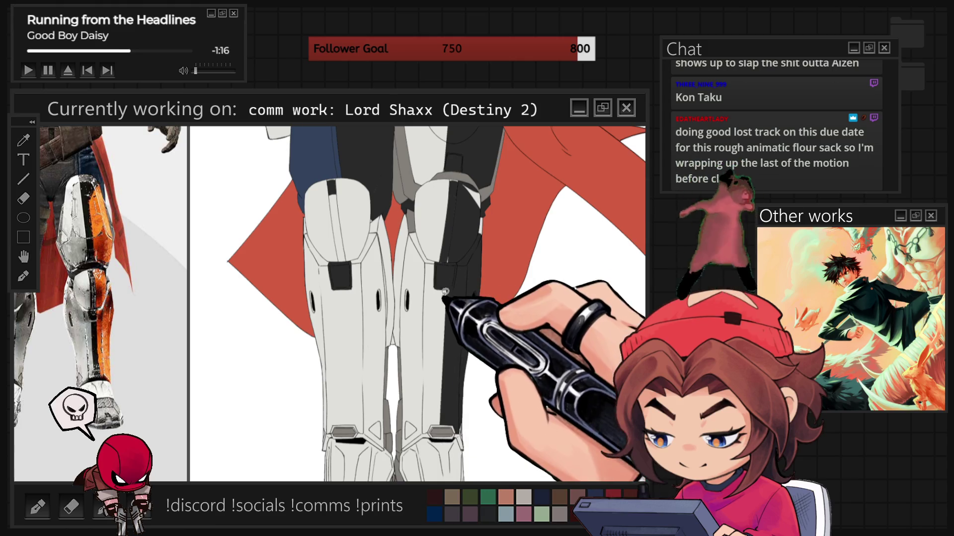
{"action": "left_click_drag", "start_coordinate": [446, 282], "coordinate": [453, 429]}
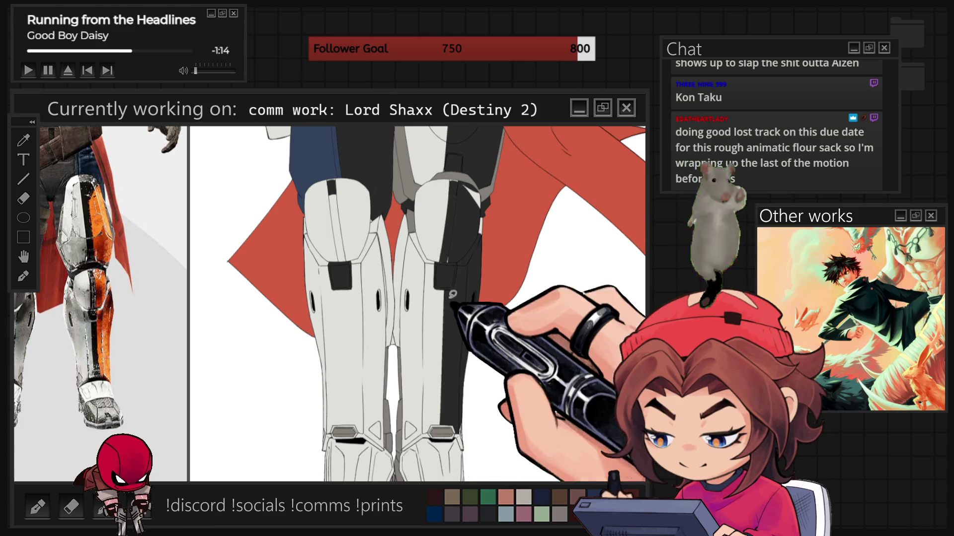
{"action": "mouse_move", "coordinate": [460, 270]}
{"action": "left_mouse_down"}
{"action": "mouse_move", "coordinate": [467, 196]}
{"action": "mouse_move", "coordinate": [453, 155]}
{"action": "mouse_move", "coordinate": [480, 262]}
{"action": "left_mouse_up"}
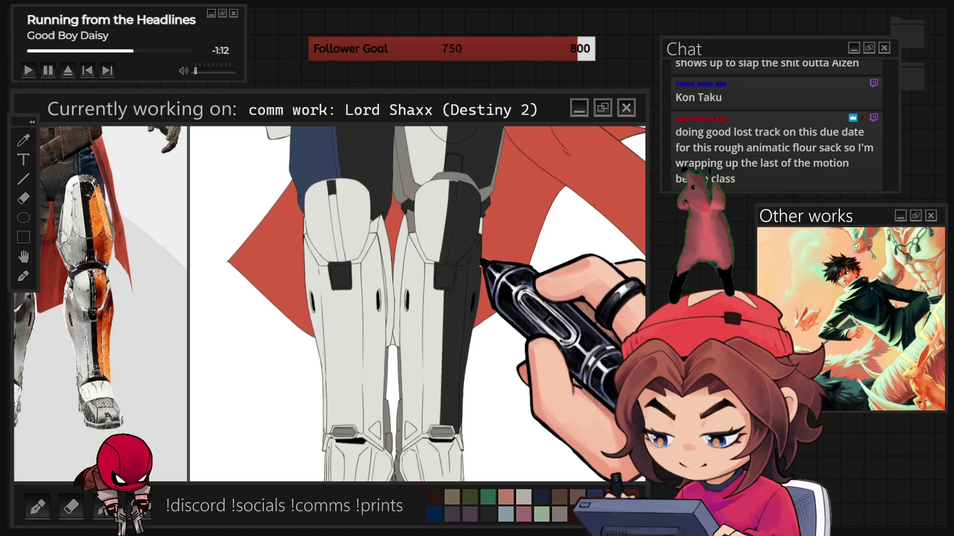
{"action": "mouse_move", "coordinate": [463, 48]}
{"action": "left_mouse_down"}
{"action": "mouse_move", "coordinate": [443, 156]}
{"action": "mouse_move", "coordinate": [564, 229]}
{"action": "left_mouse_up"}
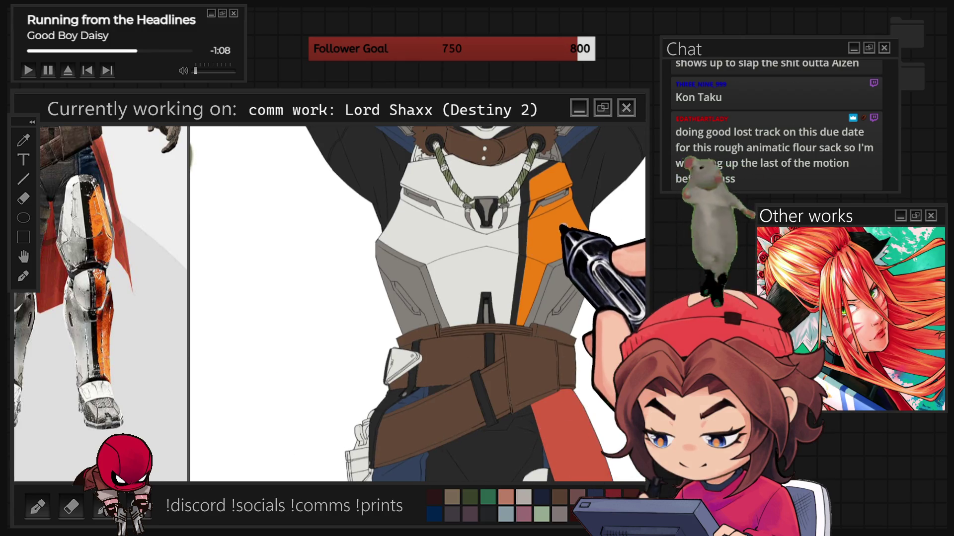
{"action": "mouse_move", "coordinate": [552, 417]}
{"action": "left_mouse_down"}
{"action": "mouse_move", "coordinate": [401, 192]}
{"action": "mouse_move", "coordinate": [415, 138]}
{"action": "left_mouse_up"}
{"action": "left_click_drag", "start_coordinate": [436, 330], "coordinate": [440, 267]}
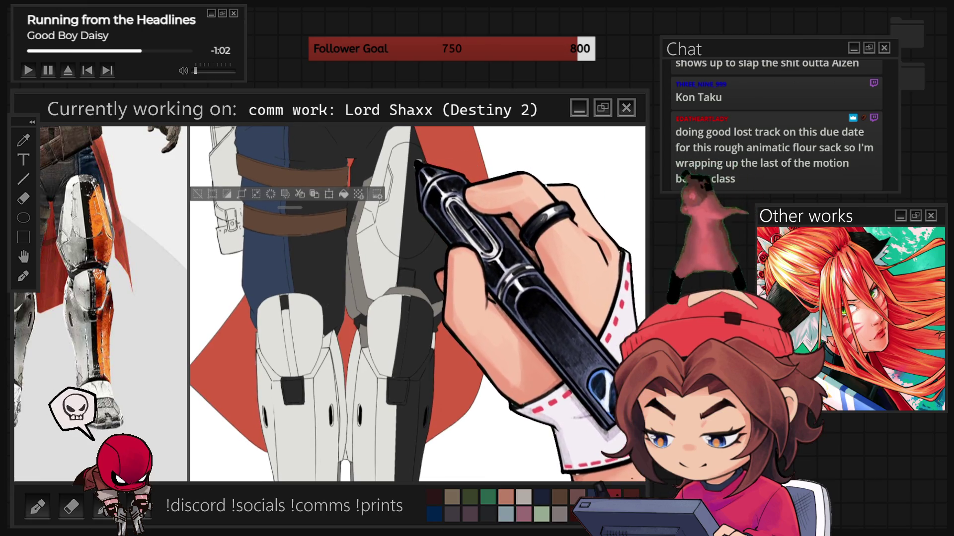
- Lasso-fill the armour strip beside the cape on the right thigh with orange
{"action": "left_click_drag", "start_coordinate": [423, 171], "coordinate": [427, 281]}
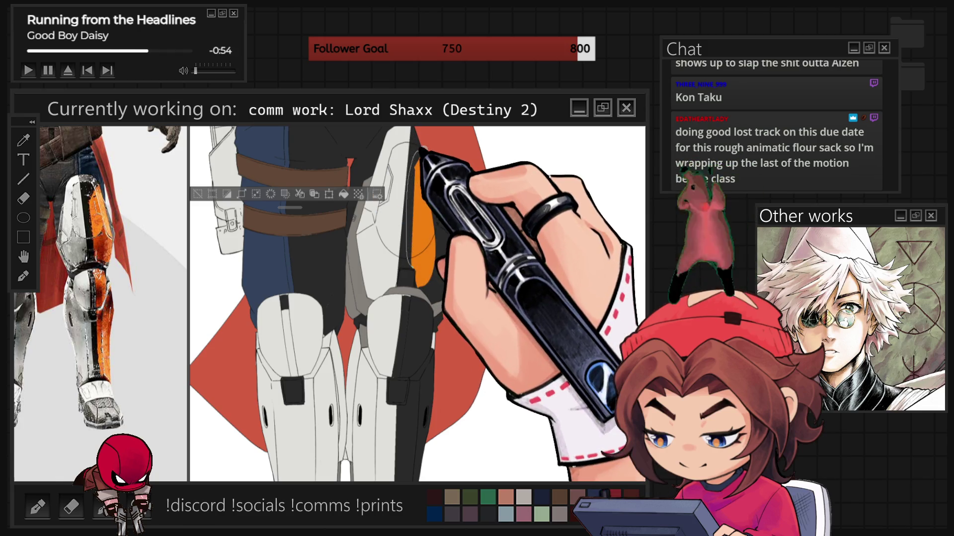
{"action": "mouse_move", "coordinate": [423, 224]}
{"action": "left_mouse_down"}
{"action": "mouse_move", "coordinate": [426, 196]}
{"action": "mouse_move", "coordinate": [453, 266]}
{"action": "mouse_move", "coordinate": [437, 202]}
{"action": "mouse_move", "coordinate": [445, 287]}
{"action": "left_mouse_up"}
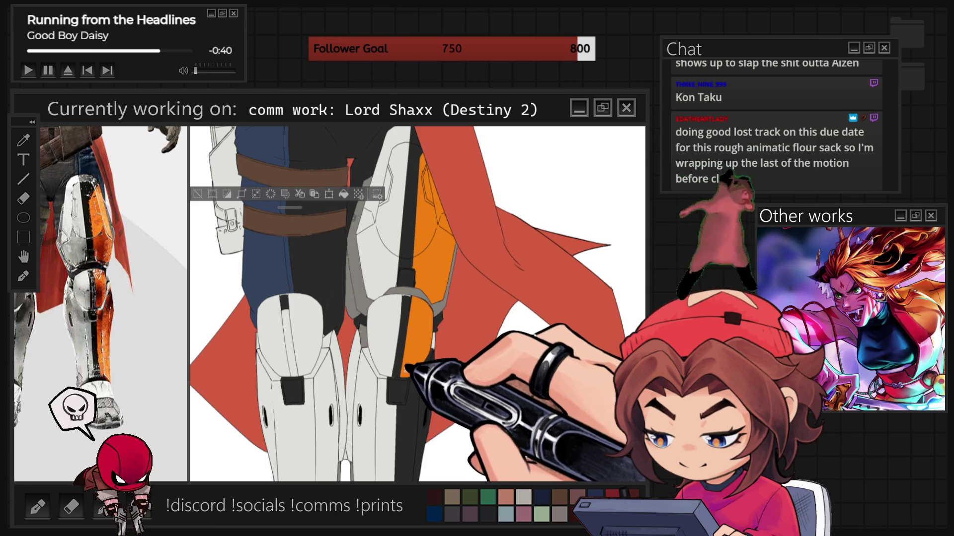
{"action": "scroll", "coordinate": [490, 261], "scroll_direction": "down", "scroll_amount": 3}
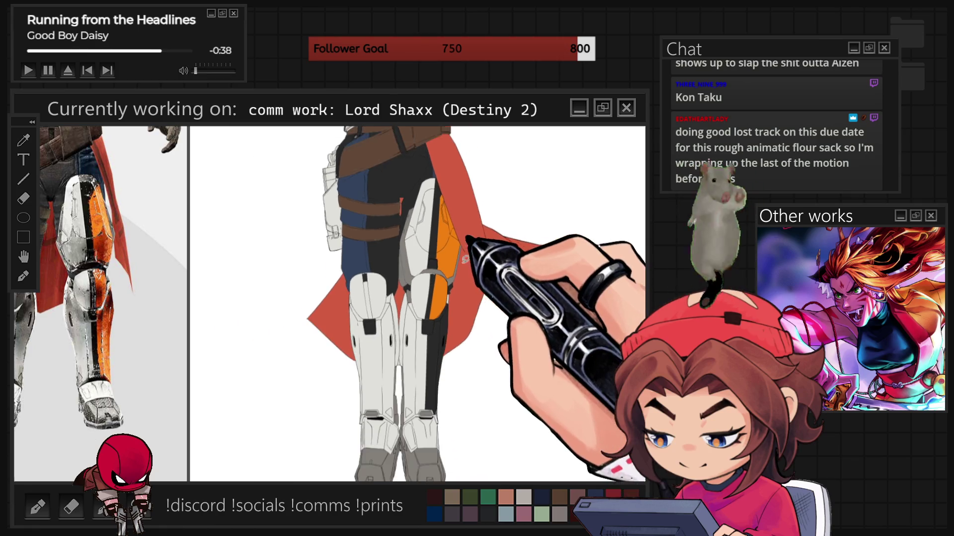
- Zoom in on the boots, then zoom out to see the whole figure beside its swatches
{"action": "scroll", "coordinate": [457, 293], "scroll_direction": "up", "scroll_amount": 2}
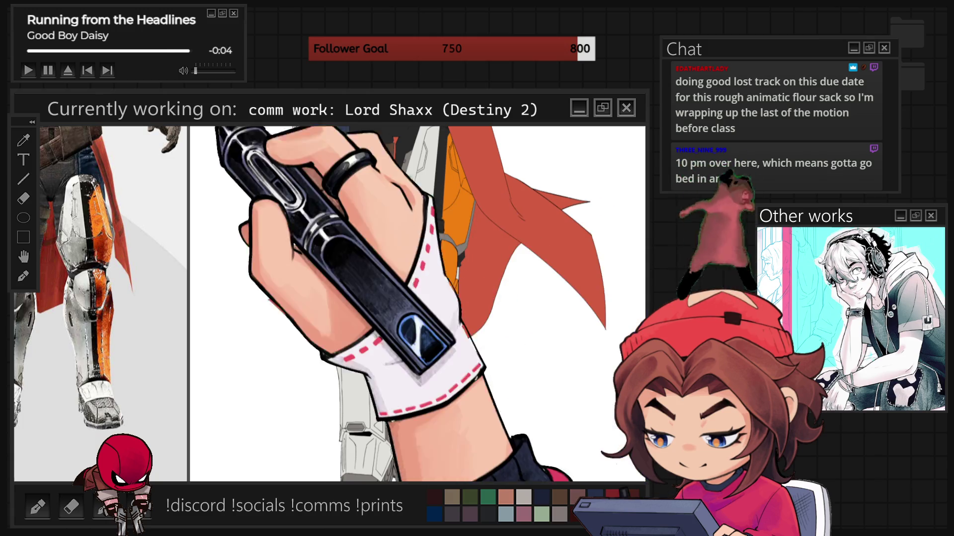
{"action": "scroll", "coordinate": [444, 426], "scroll_direction": "up", "scroll_amount": 3}
{"action": "scroll", "coordinate": [444, 428], "scroll_direction": "up", "scroll_amount": 3}
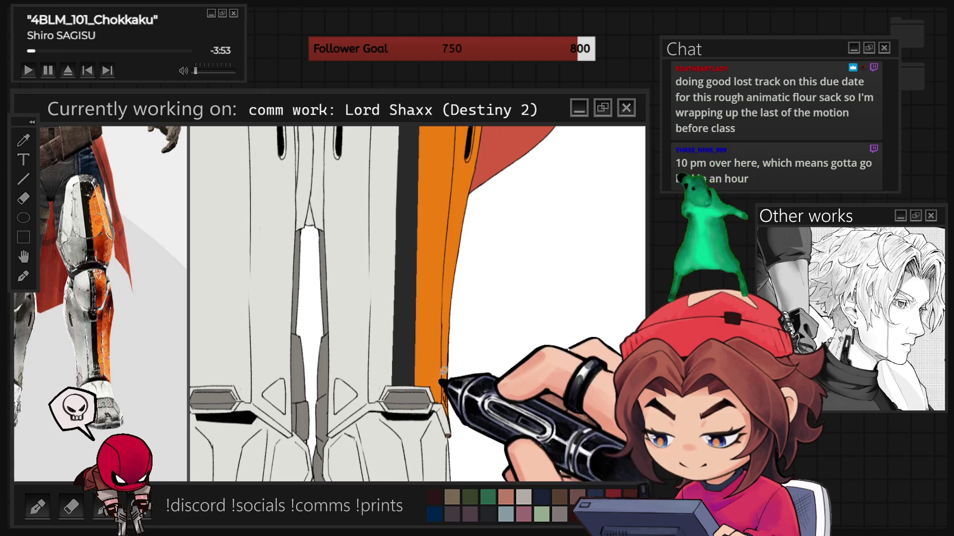
{"action": "scroll", "coordinate": [417, 303], "scroll_direction": "up", "scroll_amount": 5}
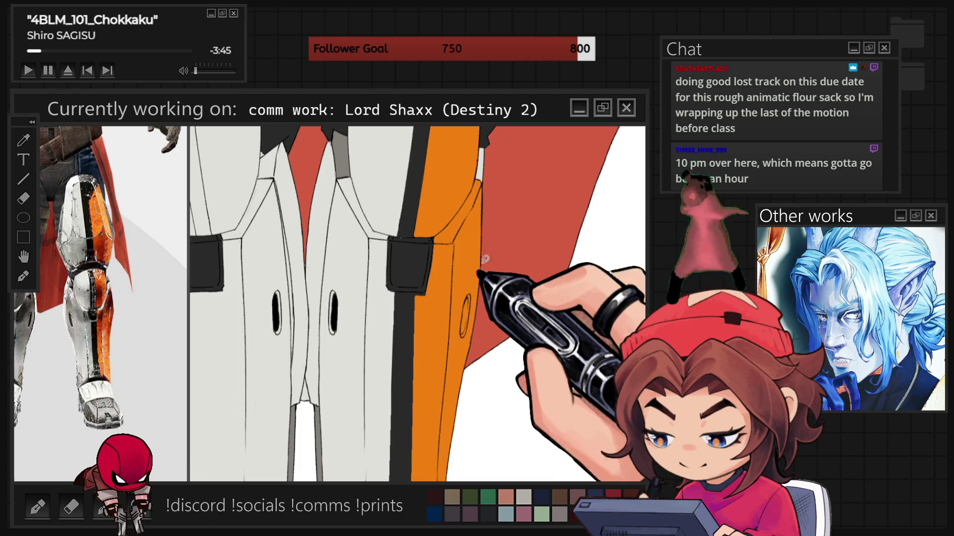
{"action": "scroll", "coordinate": [418, 304], "scroll_direction": "down", "scroll_amount": 3}
{"action": "scroll", "coordinate": [417, 304], "scroll_direction": "down", "scroll_amount": 5}
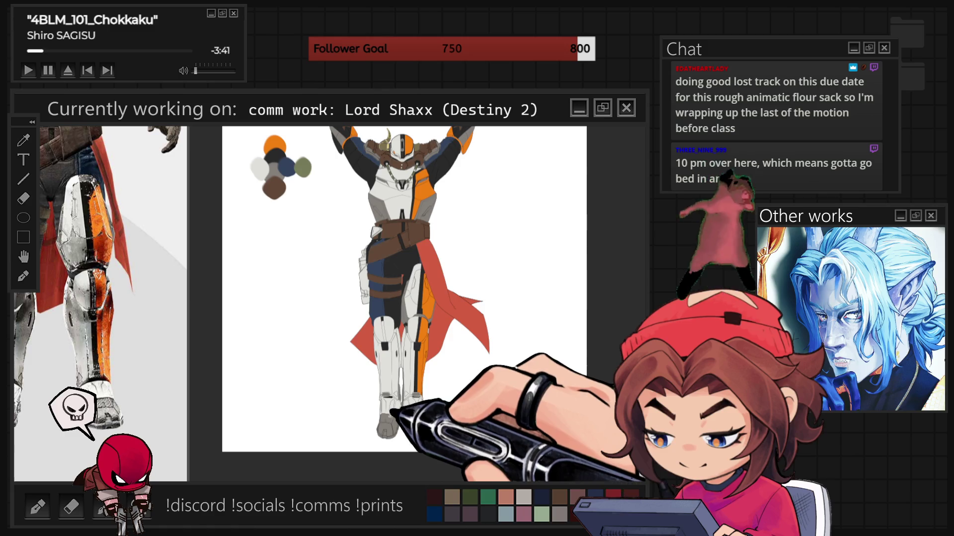
- Zoom the canvas onto the legs and back out to compare against the reference knee armour
{"action": "scroll", "coordinate": [392, 412], "scroll_direction": "up", "scroll_amount": 5}
{"action": "scroll", "coordinate": [489, 405], "scroll_direction": "up", "scroll_amount": 2}
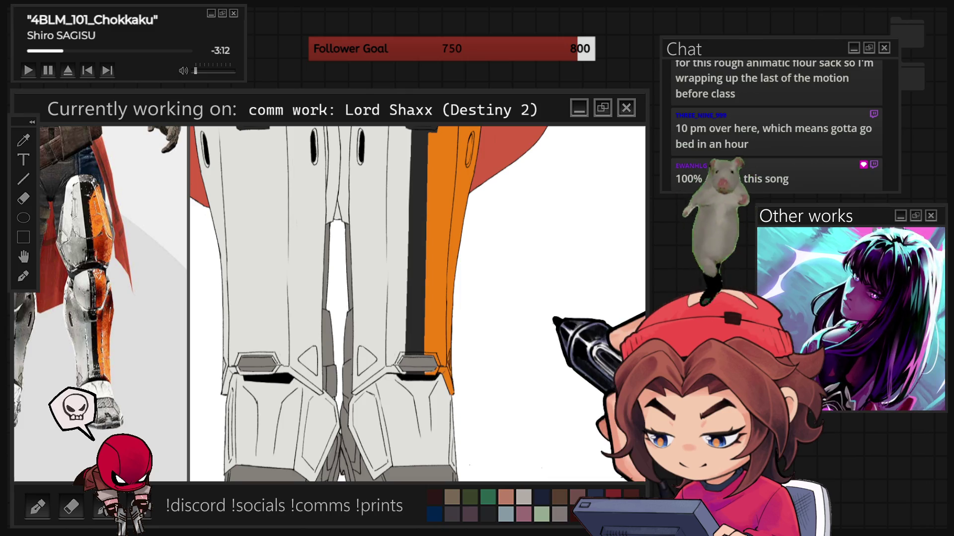
{"action": "scroll", "coordinate": [538, 315], "scroll_direction": "down", "scroll_amount": 3}
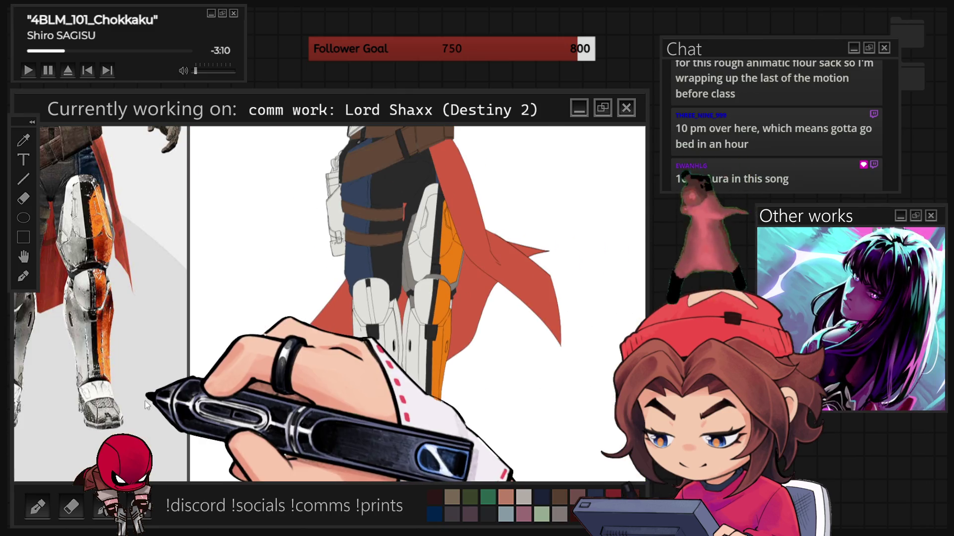
{"action": "scroll", "coordinate": [179, 438], "scroll_direction": "down", "scroll_amount": 2}
{"action": "scroll", "coordinate": [180, 438], "scroll_direction": "down", "scroll_amount": 2}
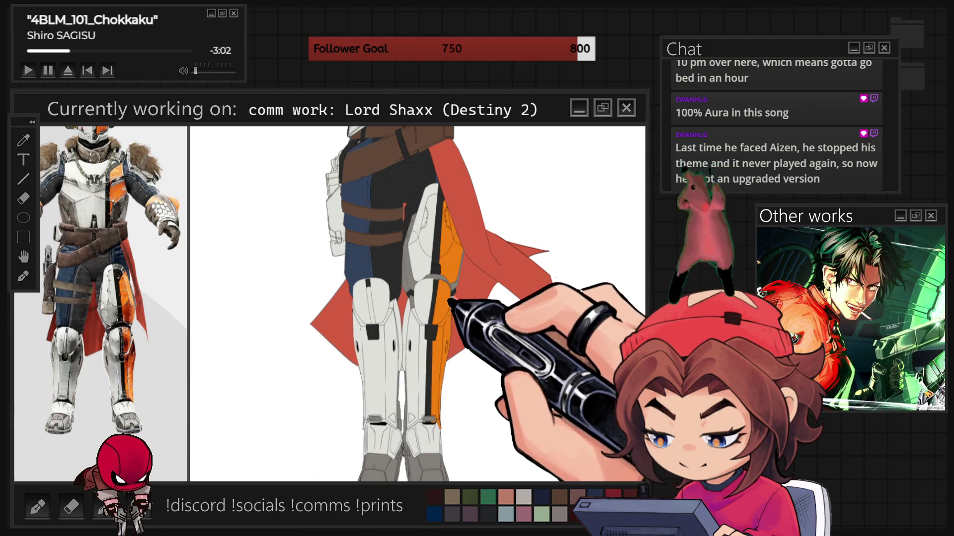
{"action": "scroll", "coordinate": [141, 333], "scroll_direction": "up", "scroll_amount": 5}
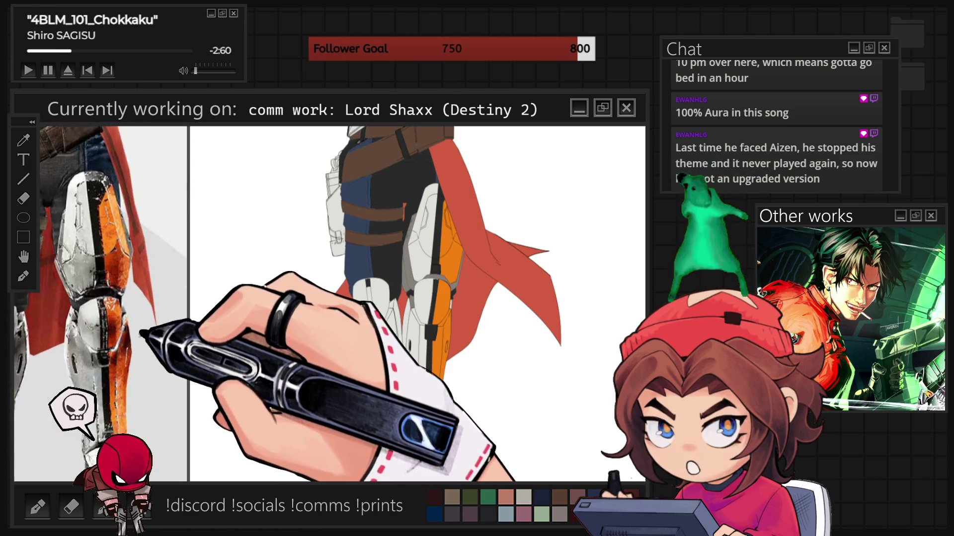
- Zoom in on the knee pads and sketch a faint guide stroke beside the knees
{"action": "scroll", "coordinate": [141, 333], "scroll_direction": "up", "scroll_amount": 3}
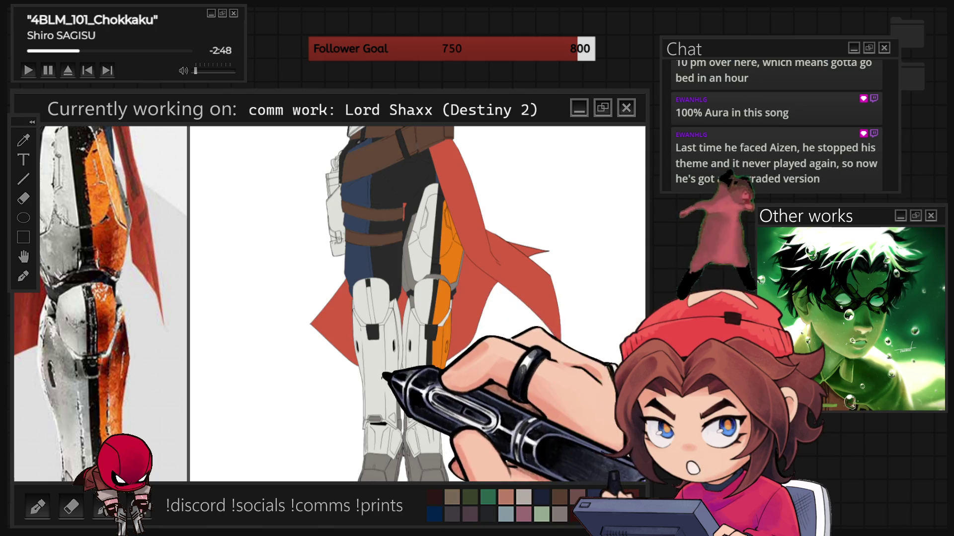
{"action": "key", "text": "ctrl+plus"}
{"action": "key", "text": "ctrl+plus"}
{"action": "key", "text": "ctrl+plus"}
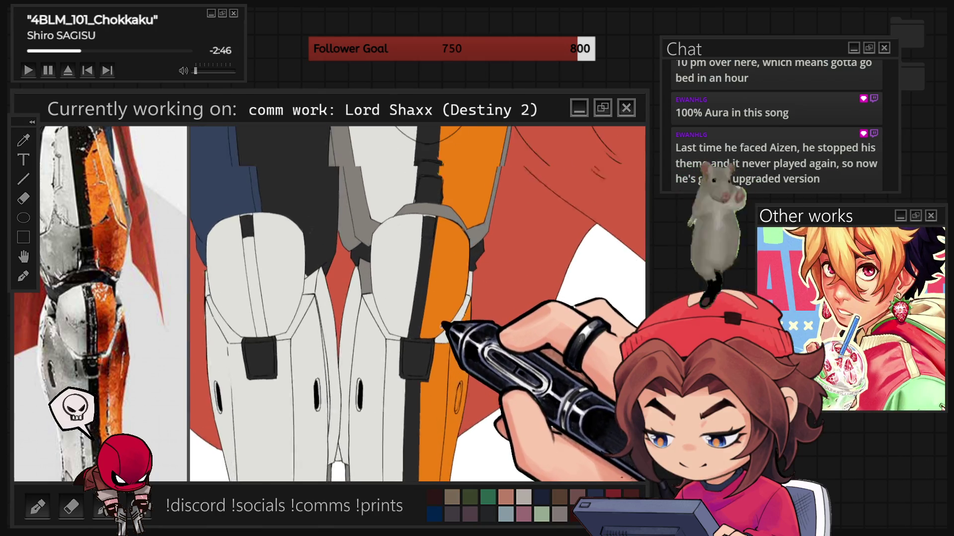
{"action": "key", "text": "ctrl+plus"}
{"action": "key", "text": "ctrl+minus"}
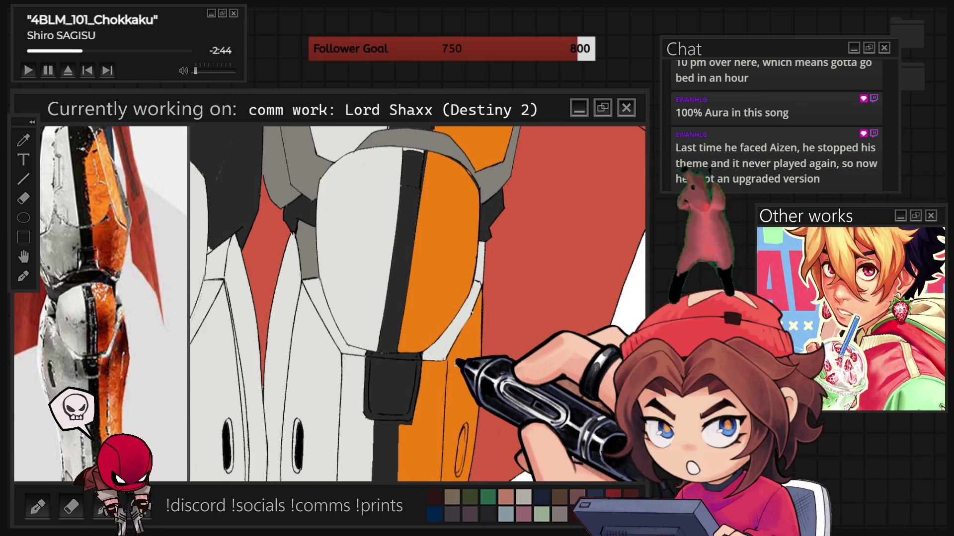
{"action": "key", "text": "ctrl+minus"}
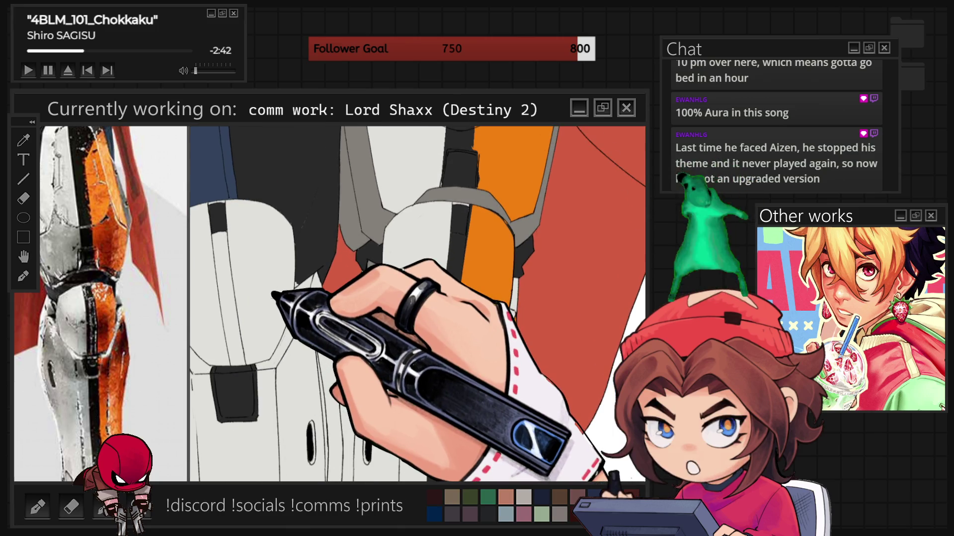
{"action": "left_click_drag", "start_coordinate": [301, 243], "coordinate": [304, 168]}
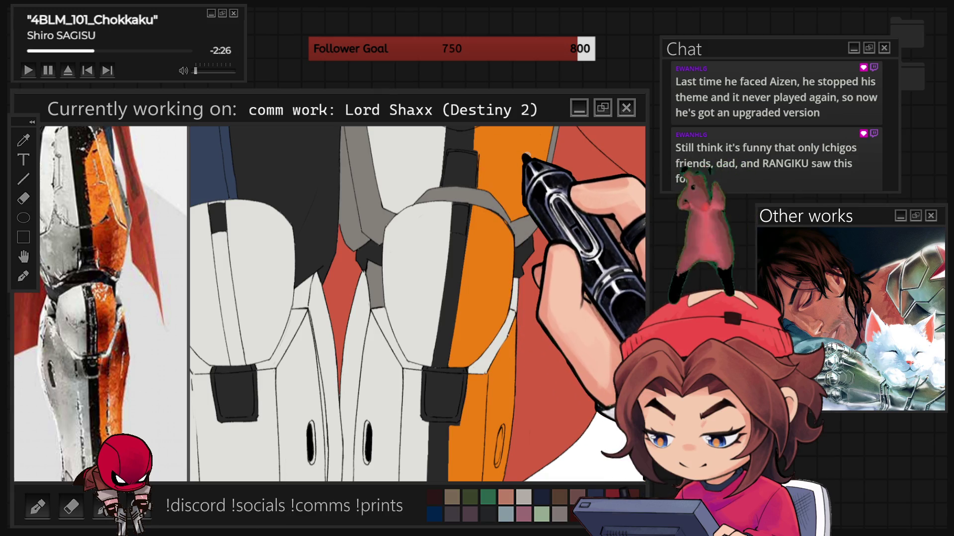
- Zoom out until the whole figure and colour swatches fit in view
{"action": "scroll", "coordinate": [556, 238], "scroll_direction": "down", "scroll_amount": 3}
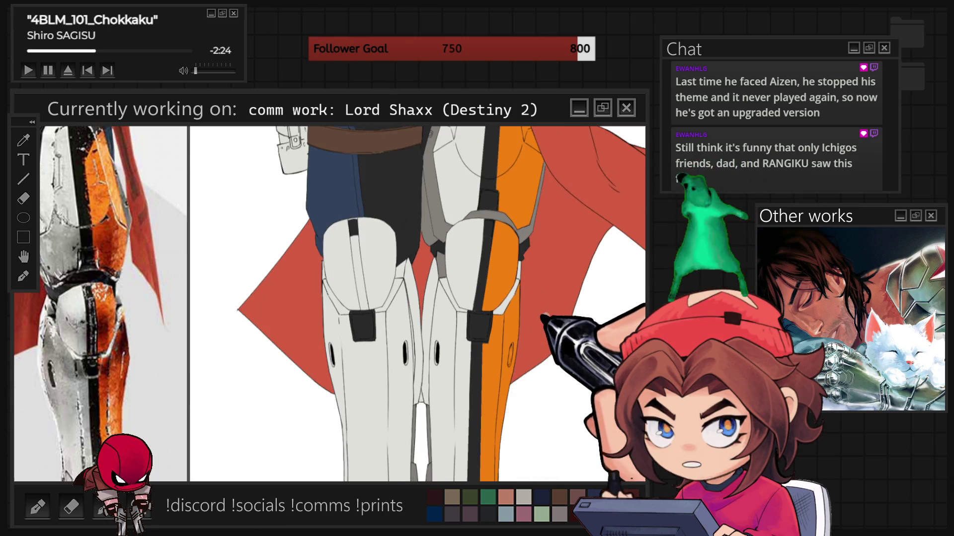
{"action": "scroll", "coordinate": [529, 298], "scroll_direction": "down", "scroll_amount": 1}
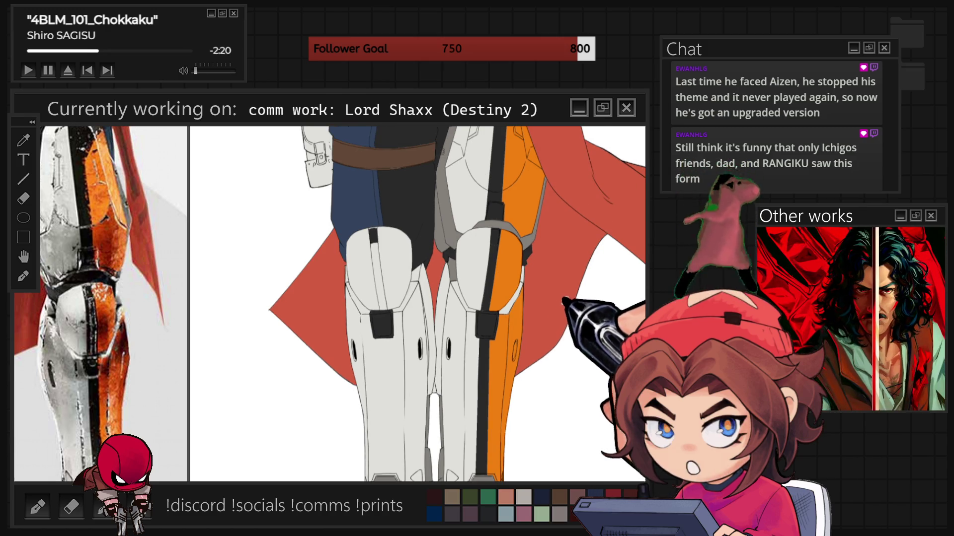
{"action": "scroll", "coordinate": [517, 392], "scroll_direction": "down", "scroll_amount": 3}
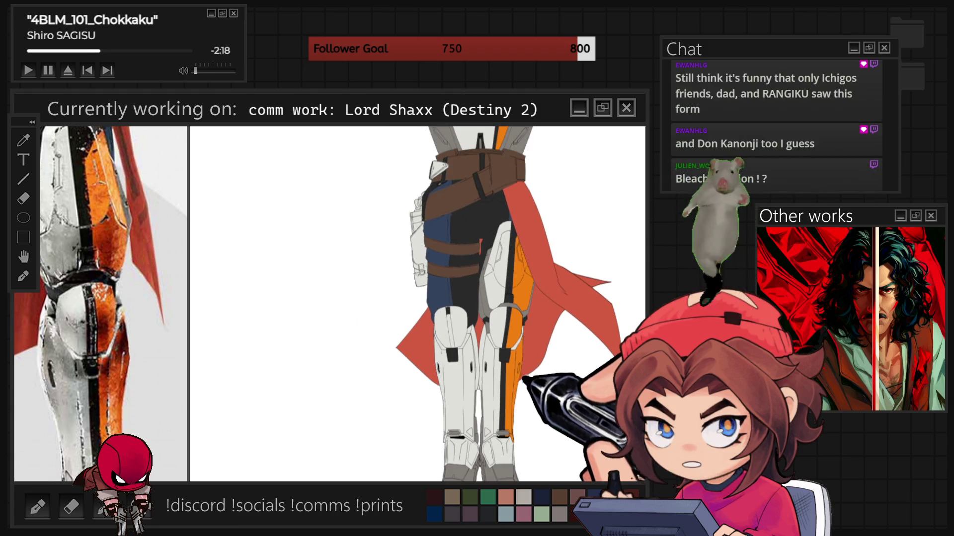
{"action": "scroll", "coordinate": [418, 303], "scroll_direction": "down", "scroll_amount": 3}
{"action": "scroll", "coordinate": [417, 303], "scroll_direction": "up", "scroll_amount": 4}
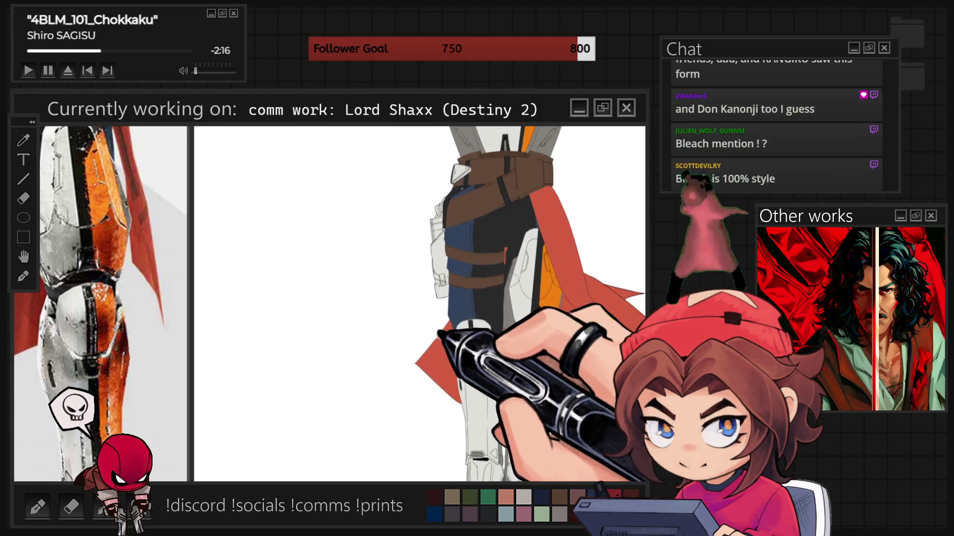
{"action": "scroll", "coordinate": [338, 295], "scroll_direction": "down", "scroll_amount": 3}
{"action": "scroll", "coordinate": [338, 295], "scroll_direction": "down", "scroll_amount": 1}
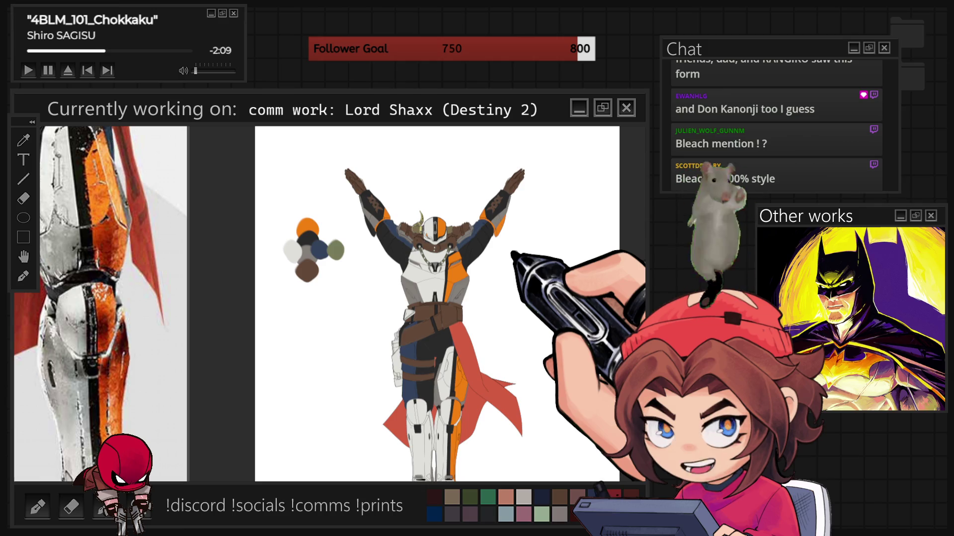
- Undo the last two edits to restore the earlier thigh-strap colour and sash shape
{"action": "scroll", "coordinate": [372, 368], "scroll_direction": "up", "scroll_amount": 3}
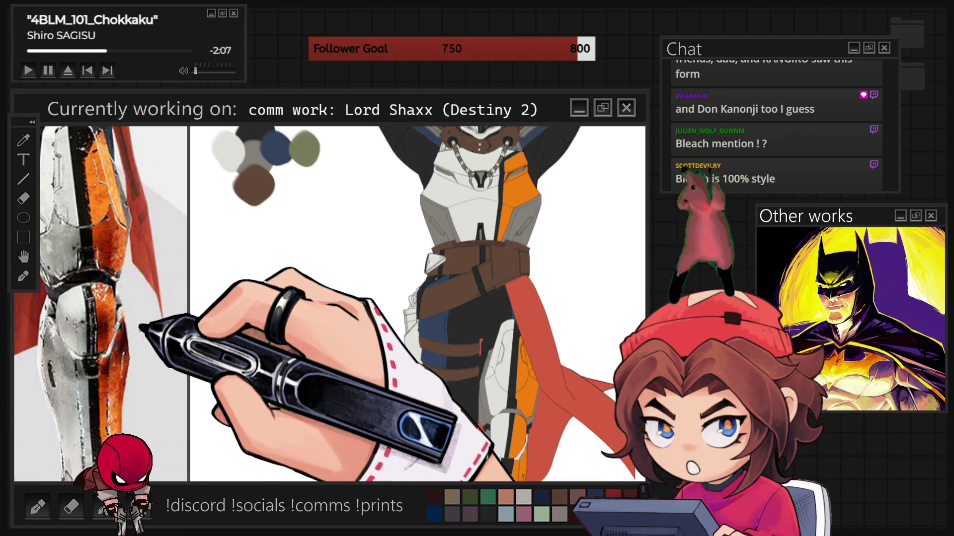
{"action": "scroll", "coordinate": [101, 303], "scroll_direction": "down", "scroll_amount": 3}
{"action": "scroll", "coordinate": [89, 232], "scroll_direction": "up", "scroll_amount": 5}
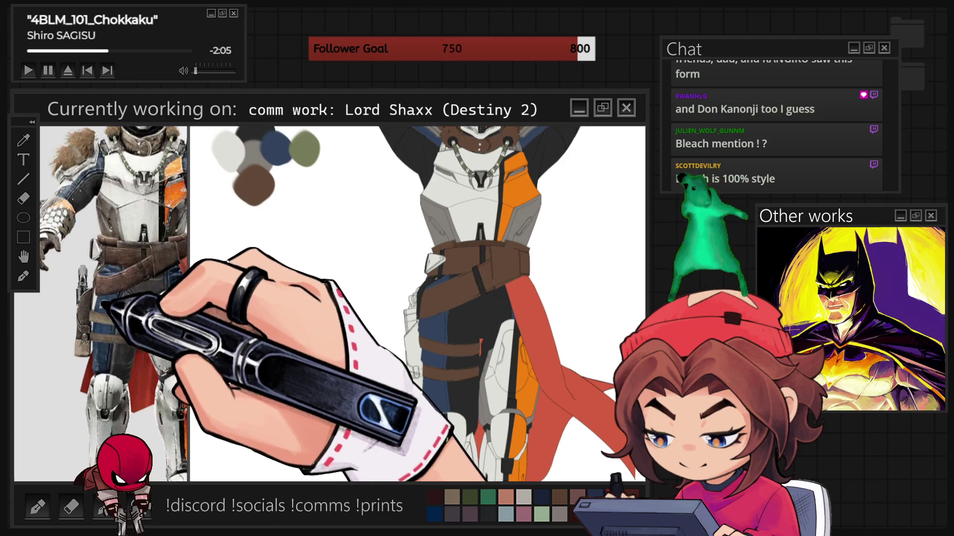
{"action": "key", "text": "ctrl+z"}
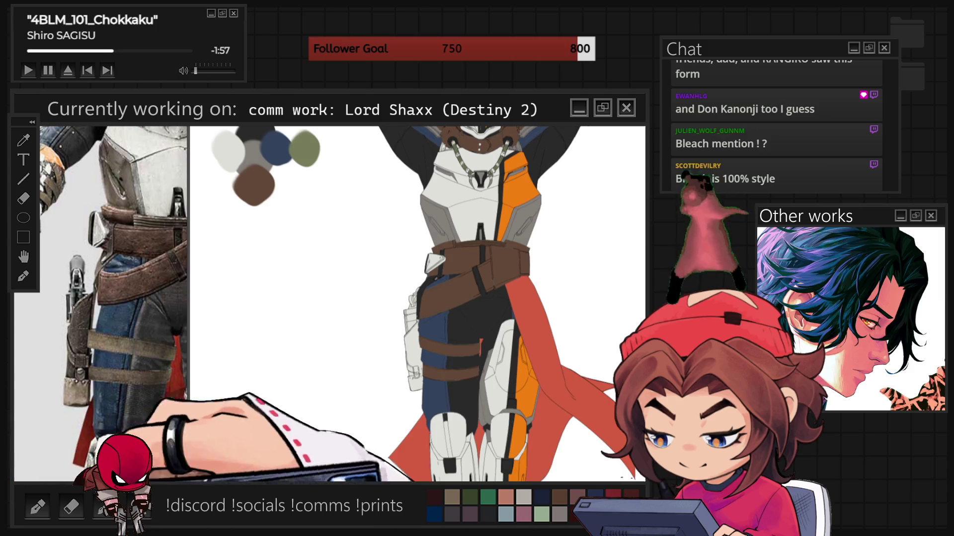
{"action": "key", "text": "ctrl+z"}
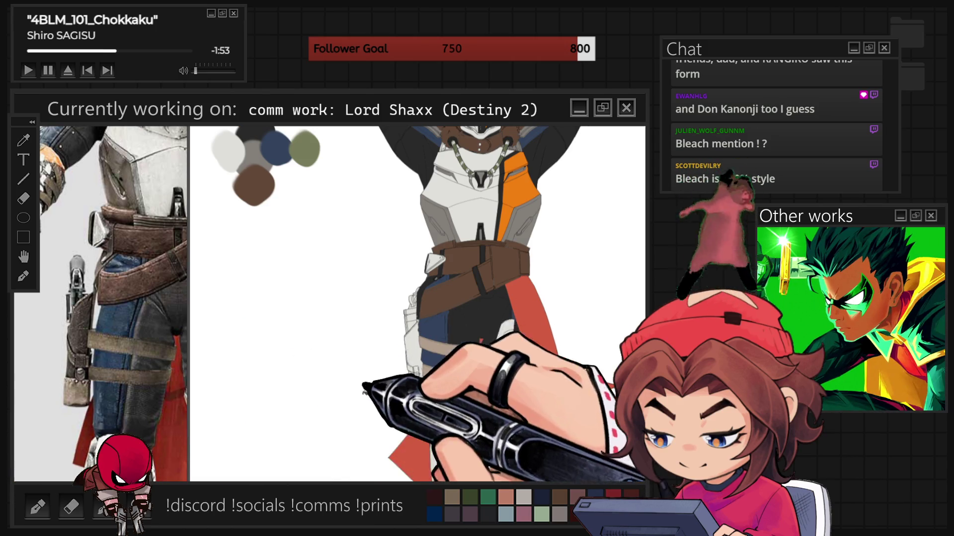
- Keep the thigh strap taupe after comparing it with brown, and undo a trial olive-brown holster fill
{"action": "scroll", "coordinate": [548, 376], "scroll_direction": "up", "scroll_amount": 5}
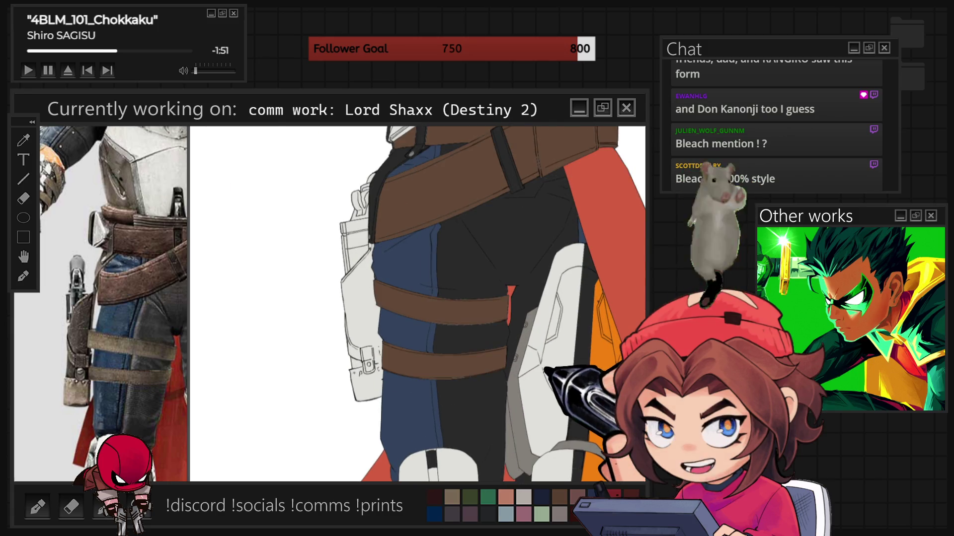
{"action": "key", "text": "ctrl+z"}
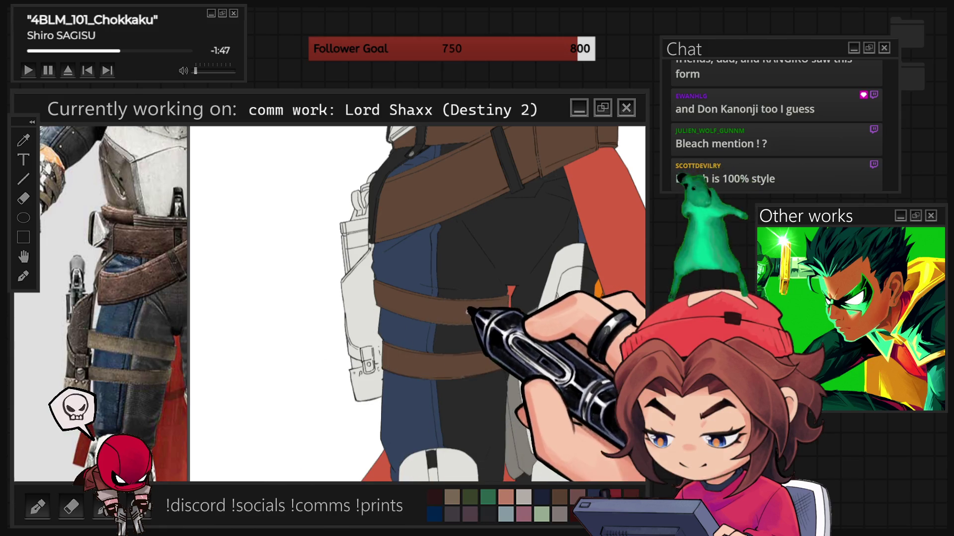
{"action": "key", "text": "ctrl+y"}
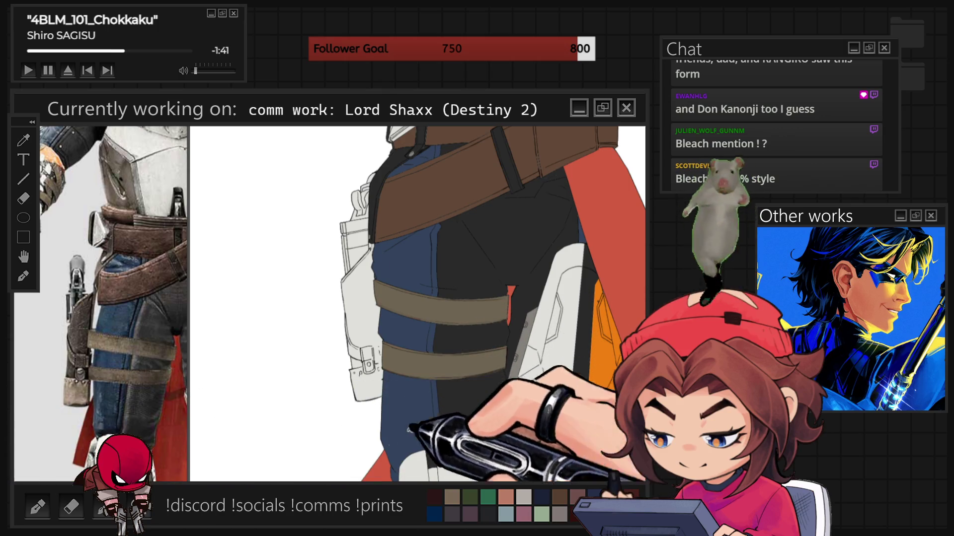
{"action": "left_click", "coordinate": [374, 383]}
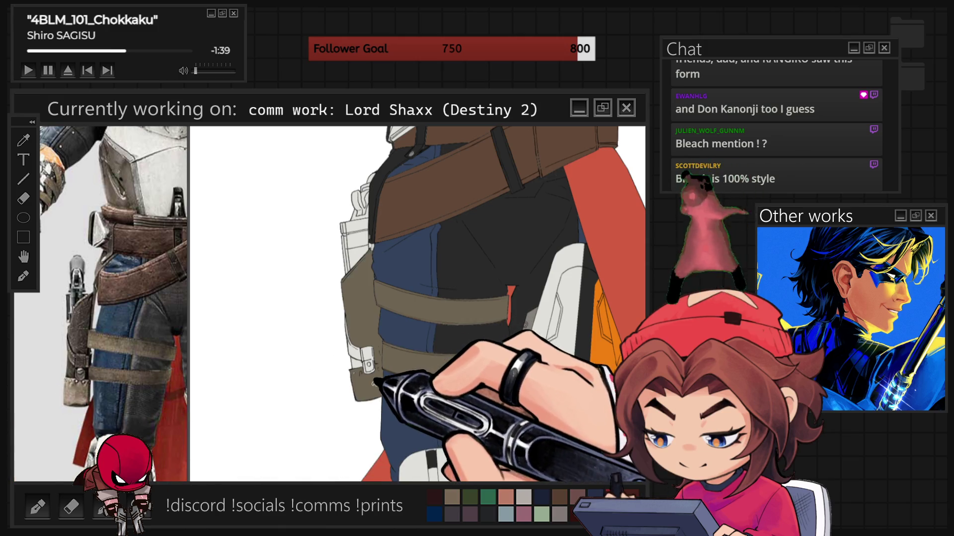
{"action": "key", "text": "ctrl+z"}
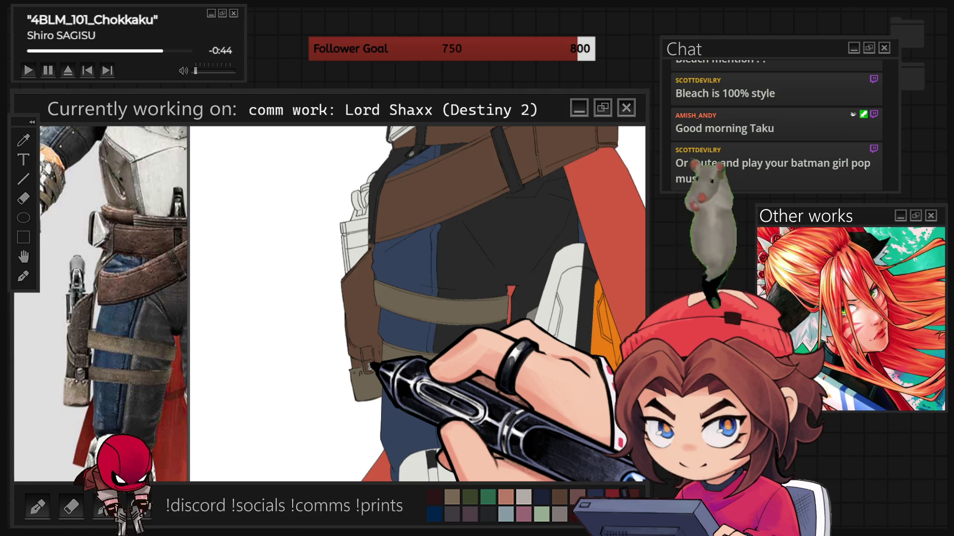
- Zoom in and out around the figure, then fit the whole upper body in view
{"action": "scroll", "coordinate": [417, 303], "scroll_direction": "up", "scroll_amount": 5}
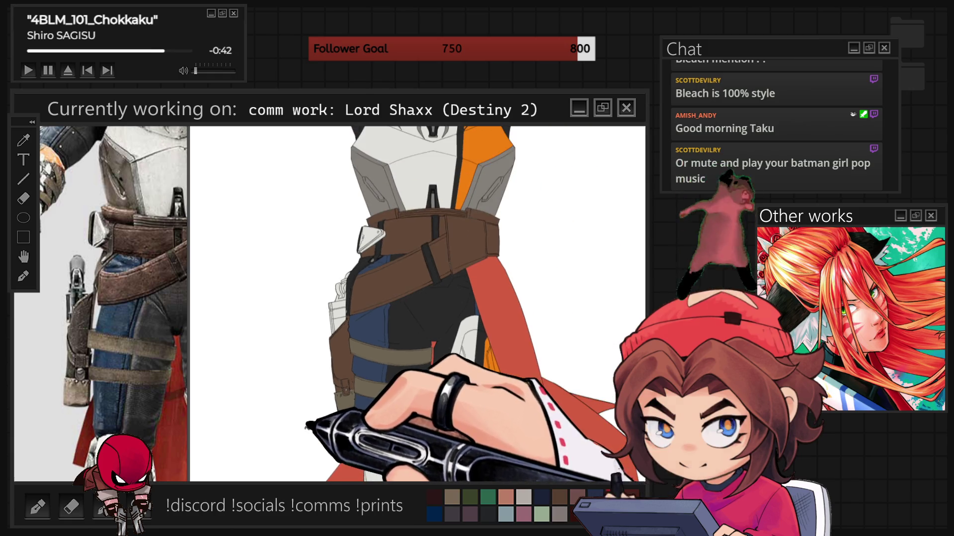
{"action": "scroll", "coordinate": [417, 303], "scroll_direction": "up", "scroll_amount": 3}
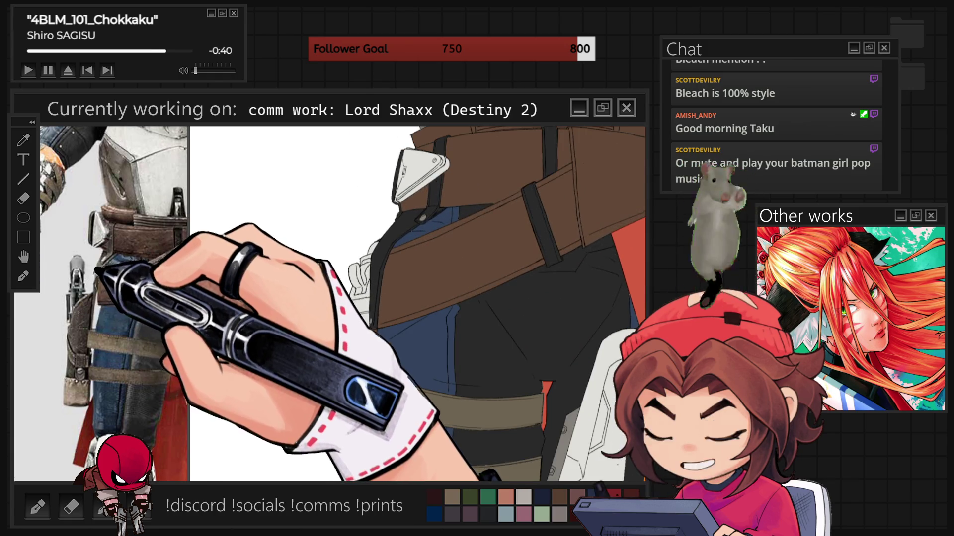
{"action": "scroll", "coordinate": [115, 303], "scroll_direction": "down", "scroll_amount": 3}
{"action": "scroll", "coordinate": [99, 303], "scroll_direction": "down", "scroll_amount": 5}
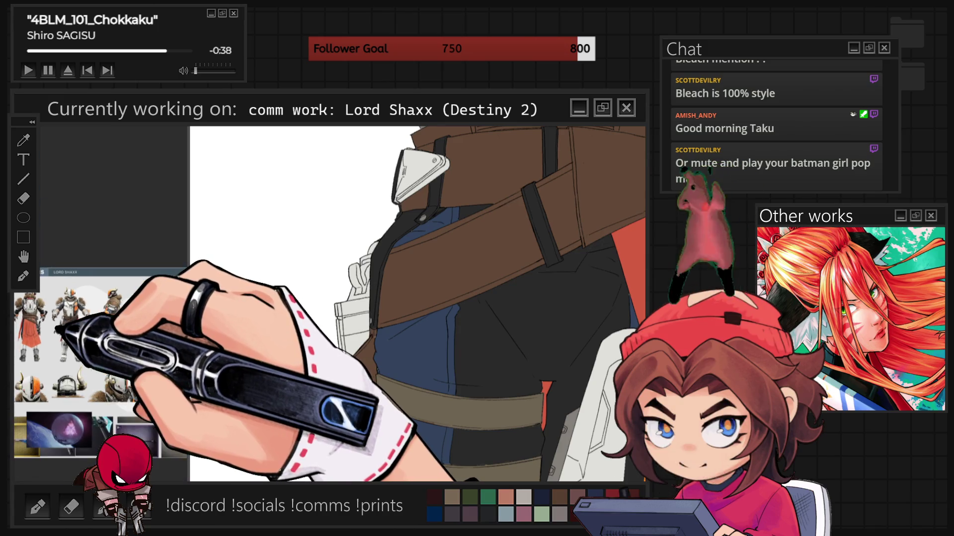
{"action": "scroll", "coordinate": [99, 348], "scroll_direction": "up", "scroll_amount": 5}
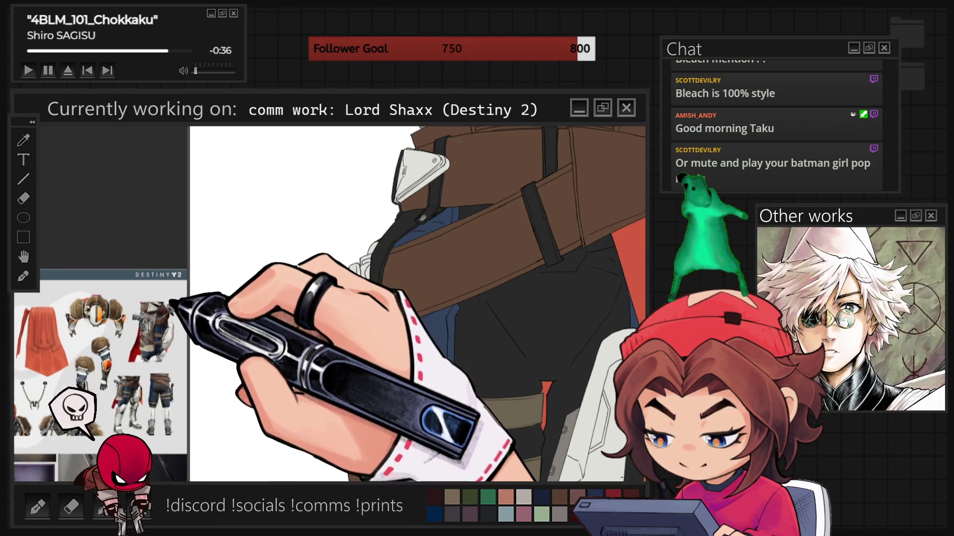
{"action": "scroll", "coordinate": [99, 348], "scroll_direction": "up", "scroll_amount": 5}
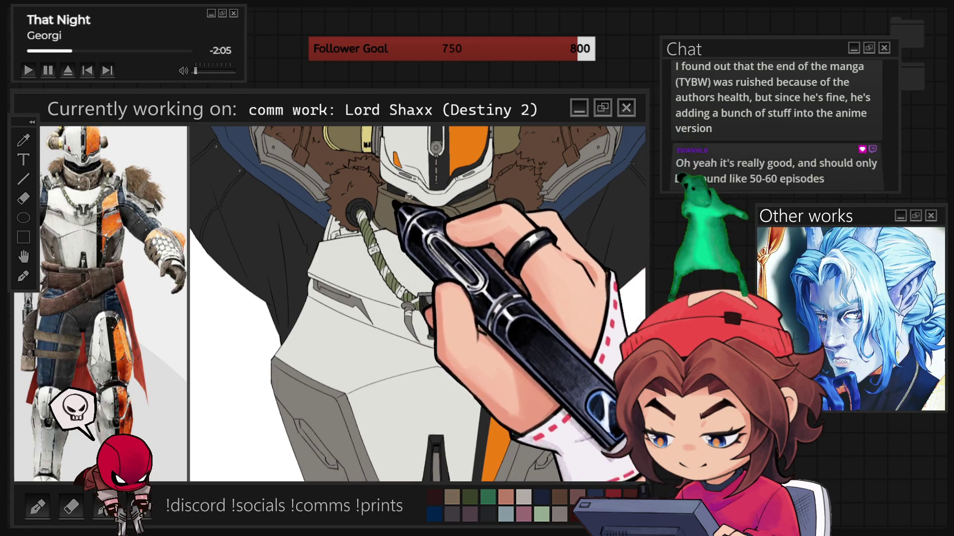
{"action": "key", "text": "ctrl+0"}
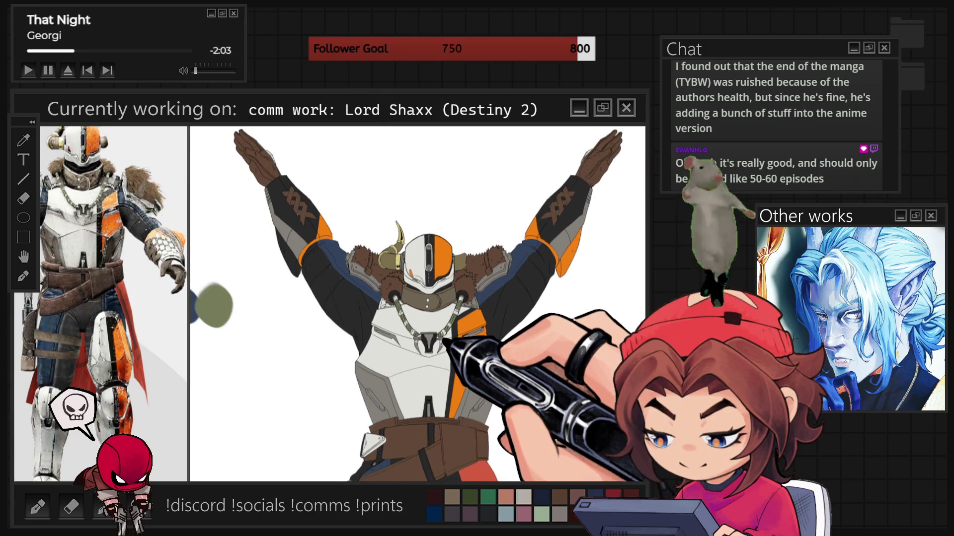
{"action": "scroll", "coordinate": [417, 303], "scroll_direction": "down", "scroll_amount": 4}
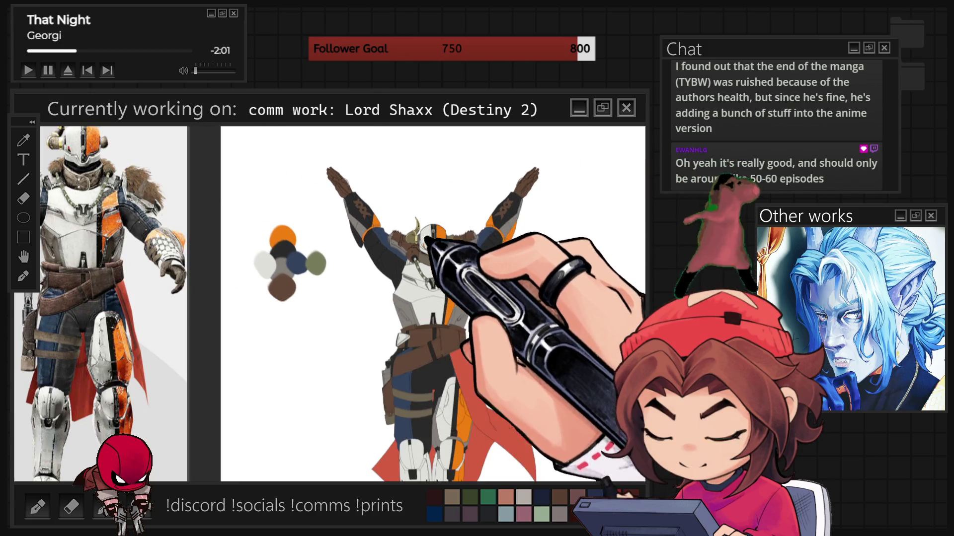
{"action": "scroll", "coordinate": [433, 303], "scroll_direction": "down", "scroll_amount": 1}
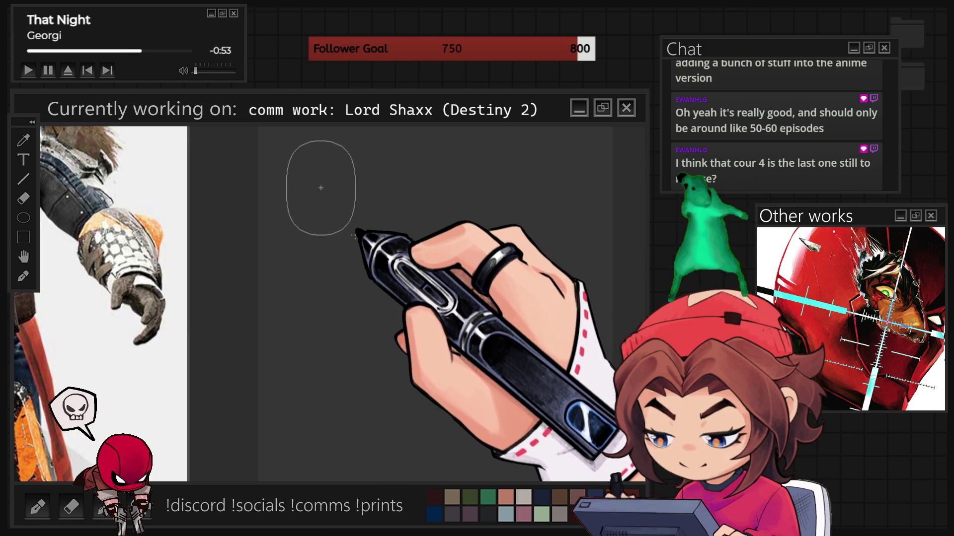
- Stamp and widen a light-grey oval scale, then stretch the copied lower row downward
{"action": "left_click", "coordinate": [320, 188]}
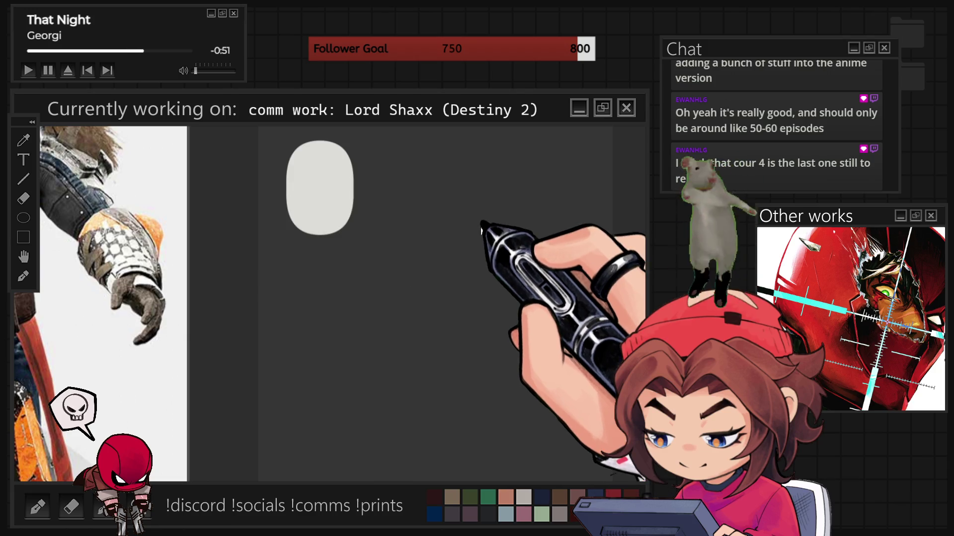
{"action": "left_click_drag", "start_coordinate": [320, 188], "coordinate": [372, 188]}
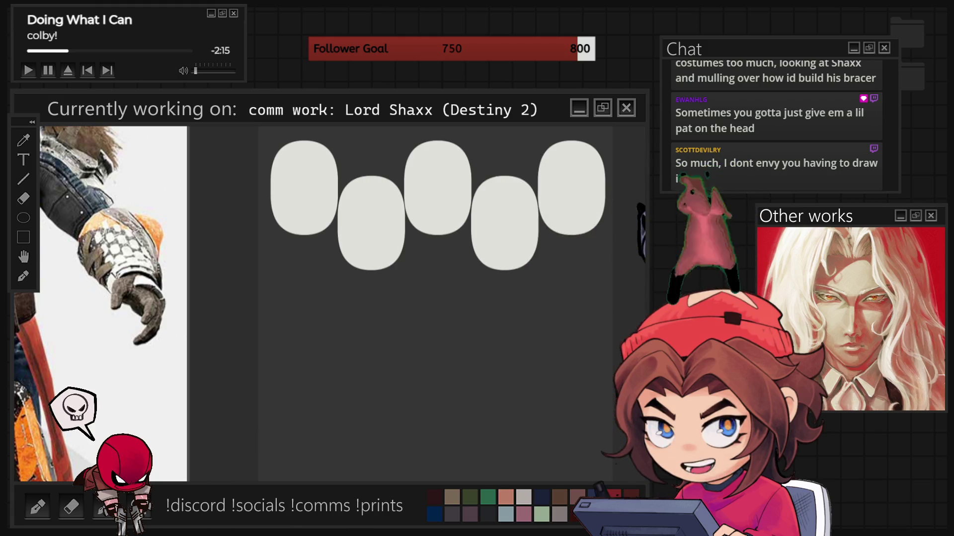
{"action": "key", "text": "ctrl+t"}
{"action": "mouse_move", "coordinate": [538, 270]}
{"action": "left_mouse_down"}
{"action": "mouse_move", "coordinate": [538, 322]}
{"action": "mouse_move", "coordinate": [538, 271]}
{"action": "mouse_move", "coordinate": [537, 304]}
{"action": "left_mouse_up"}
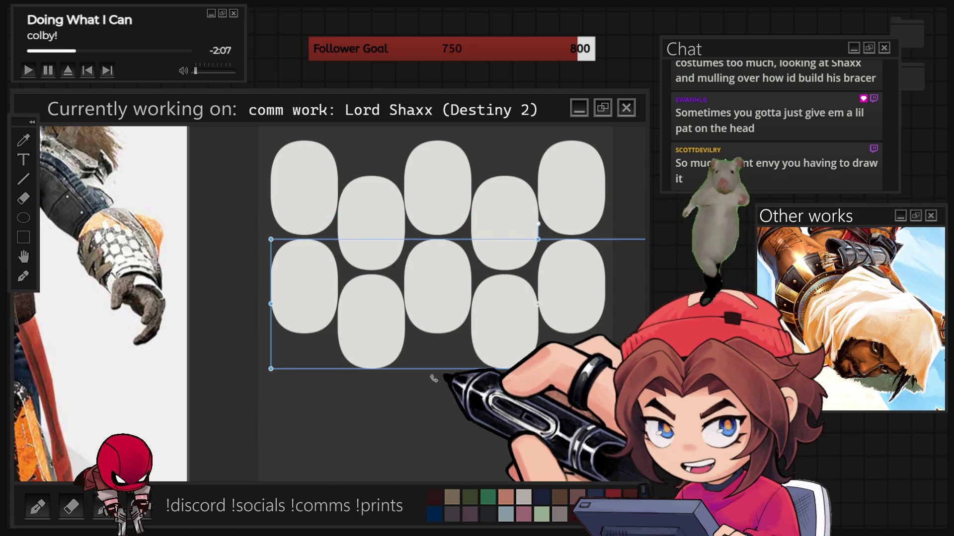
- Cancel the lower-row transform and remove a stray light oval stamped on the first scale
{"action": "key", "text": "Escape"}
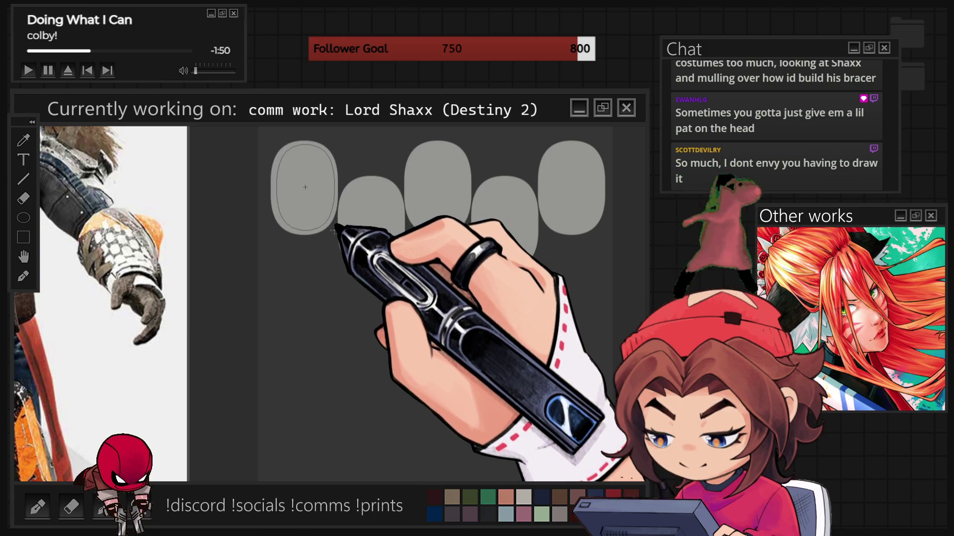
{"action": "left_click", "coordinate": [305, 187]}
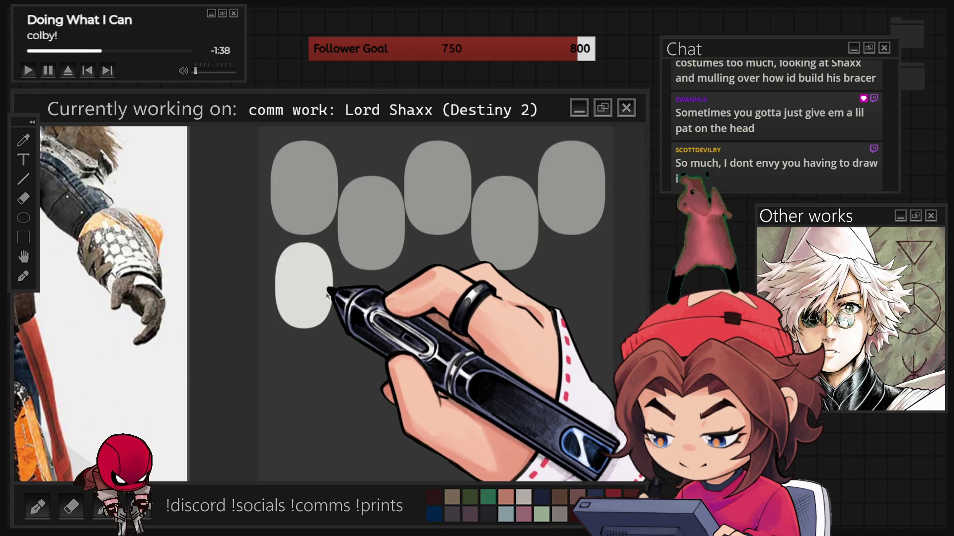
{"action": "key", "text": "ctrl+z"}
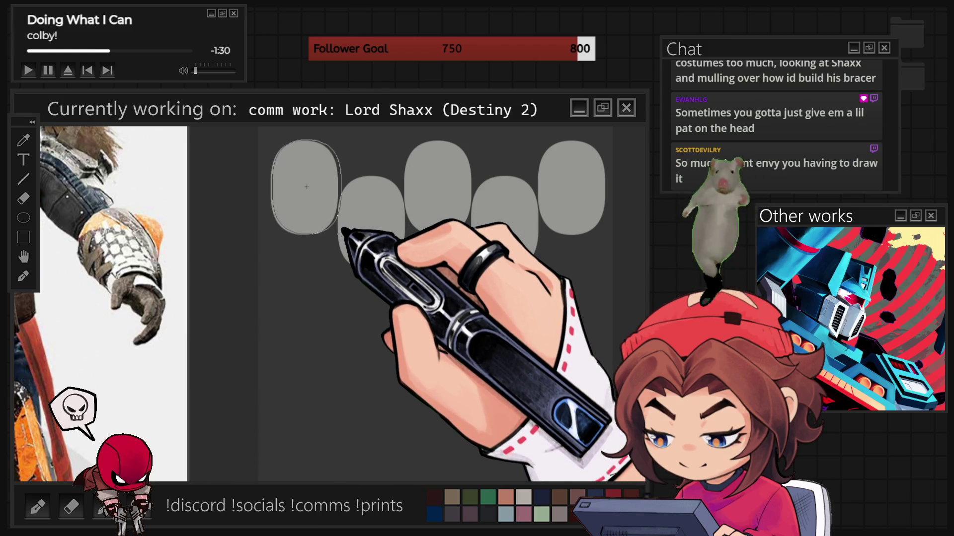
- Place a light oval over the first scale, resize it and nudge it into position
{"action": "left_click", "coordinate": [307, 186]}
{"action": "mouse_move", "coordinate": [306, 187]}
{"action": "left_mouse_down"}
{"action": "mouse_move", "coordinate": [316, 255]}
{"action": "mouse_move", "coordinate": [319, 199]}
{"action": "mouse_move", "coordinate": [321, 282]}
{"action": "left_mouse_up"}
{"action": "key", "text": "ctrl+t"}
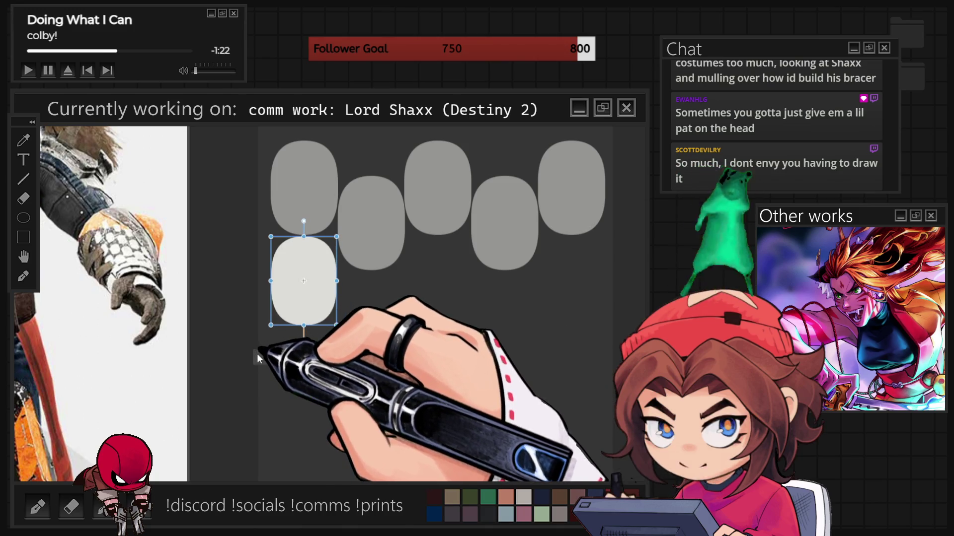
{"action": "left_click", "coordinate": [280, 358]}
{"action": "left_click_drag", "start_coordinate": [309, 290], "coordinate": [309, 296]}
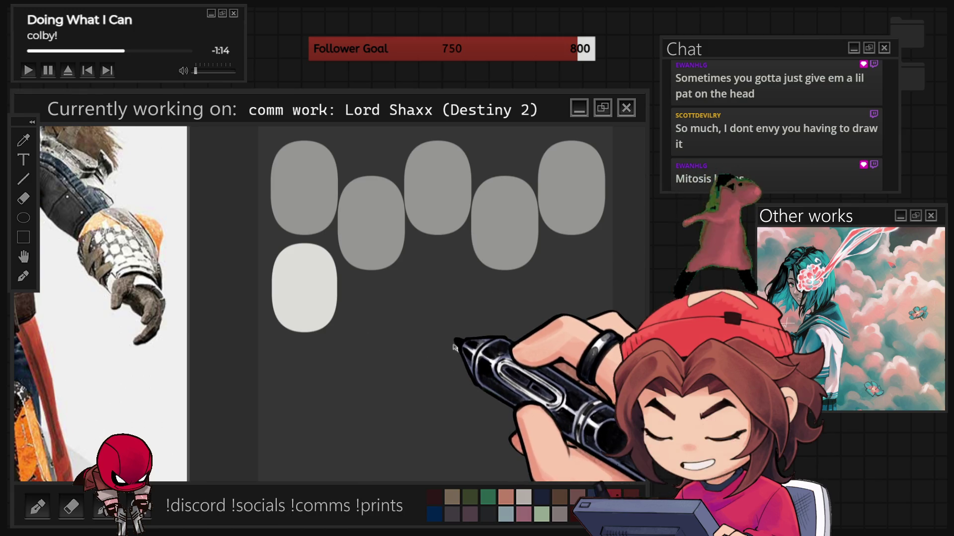
- Copy the oval twice to the right and make the top row the same light grey
{"action": "left_click_drag", "start_coordinate": [309, 287], "coordinate": [433, 287]}
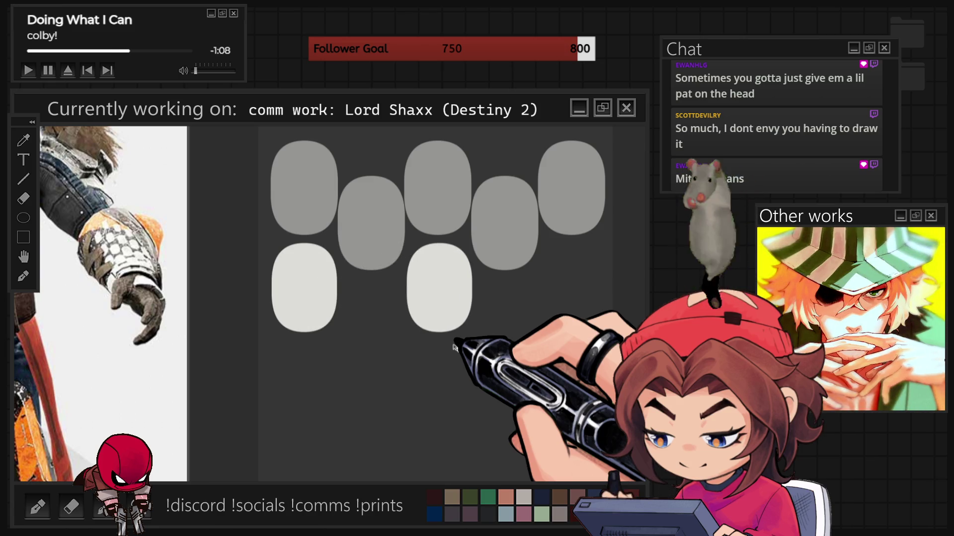
{"action": "left_click_drag", "start_coordinate": [441, 287], "coordinate": [533, 288]}
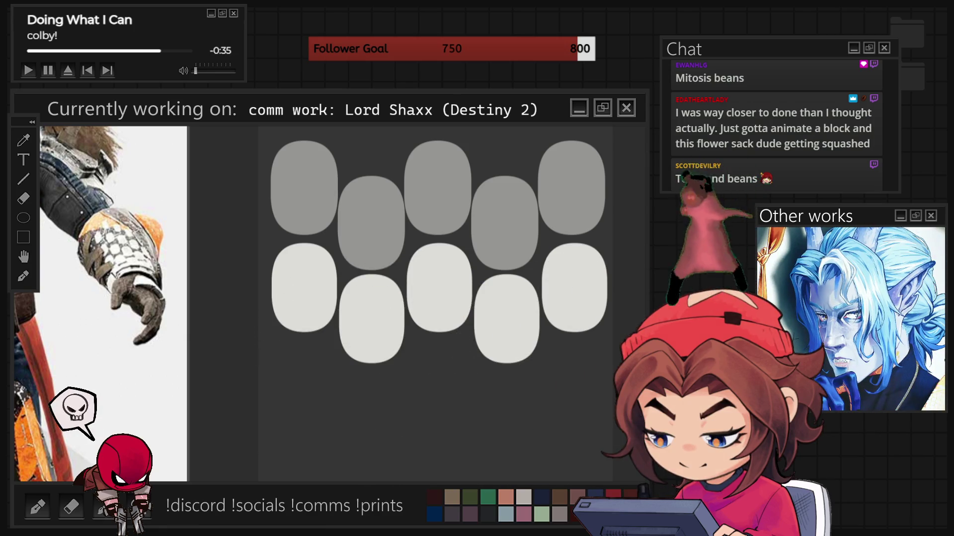
{"action": "key", "text": "ctrl+z"}
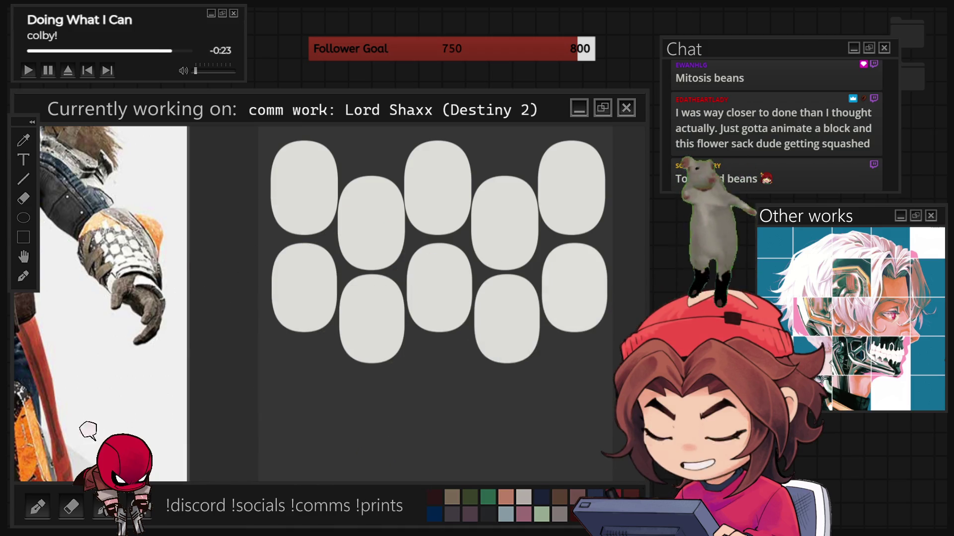
- Paste a copy of the bottom-right oval beneath the left column, shrink it slightly and align it
{"action": "key", "text": "ctrl+v"}
{"action": "key", "text": "ctrl+t"}
{"action": "mouse_move", "coordinate": [571, 288]}
{"action": "left_mouse_down"}
{"action": "mouse_move", "coordinate": [345, 398]}
{"action": "mouse_move", "coordinate": [312, 379]}
{"action": "left_mouse_up"}
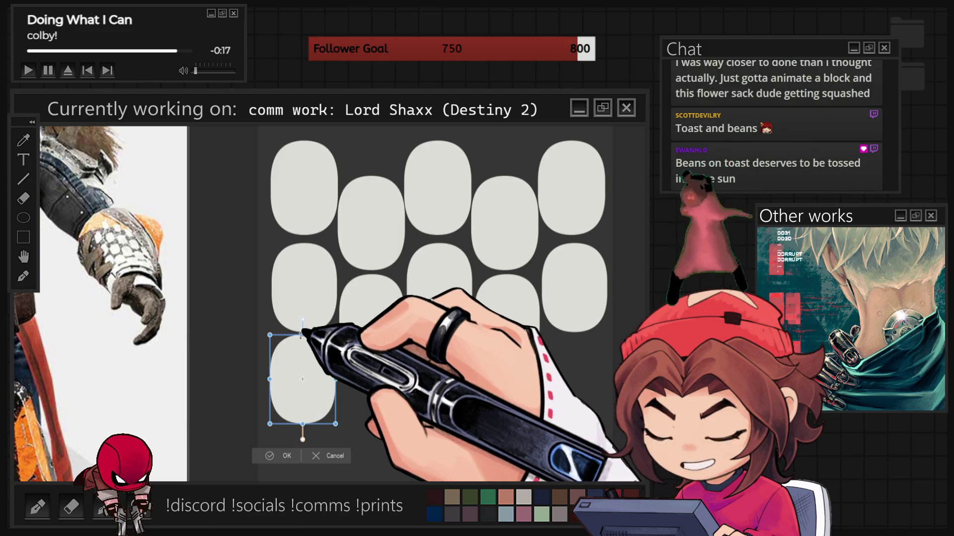
{"action": "left_click_drag", "start_coordinate": [301, 336], "coordinate": [302, 341]}
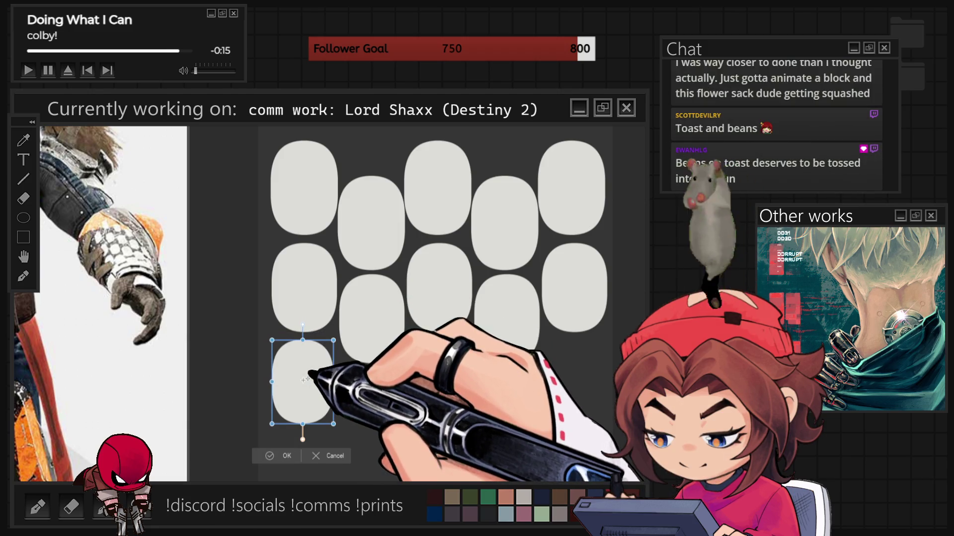
{"action": "left_click_drag", "start_coordinate": [307, 379], "coordinate": [308, 379]}
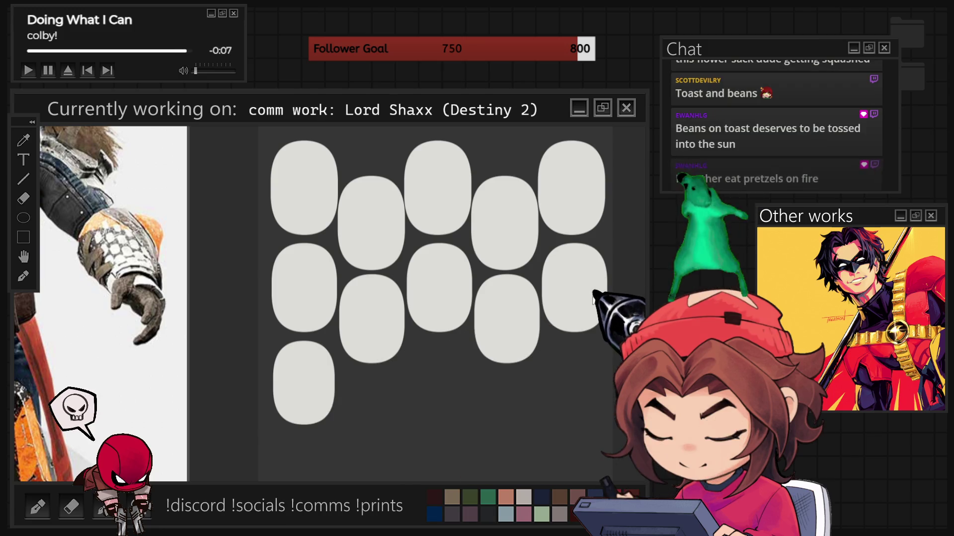
- Place oval copies across the third row and fill the gaps between them
{"action": "left_click_drag", "start_coordinate": [571, 293], "coordinate": [256, 394]}
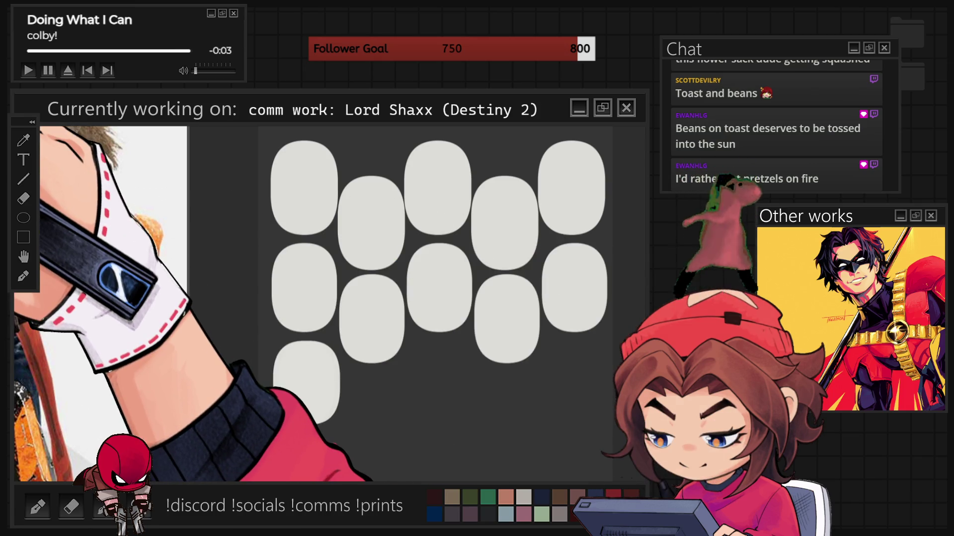
{"action": "left_click_drag", "start_coordinate": [319, 382], "coordinate": [413, 382]}
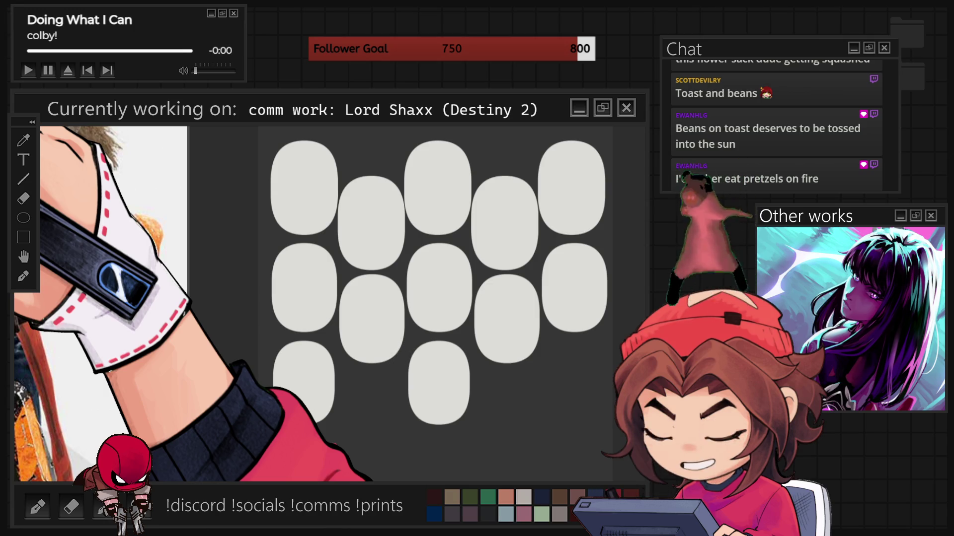
{"action": "left_click_drag", "start_coordinate": [444, 382], "coordinate": [574, 382]}
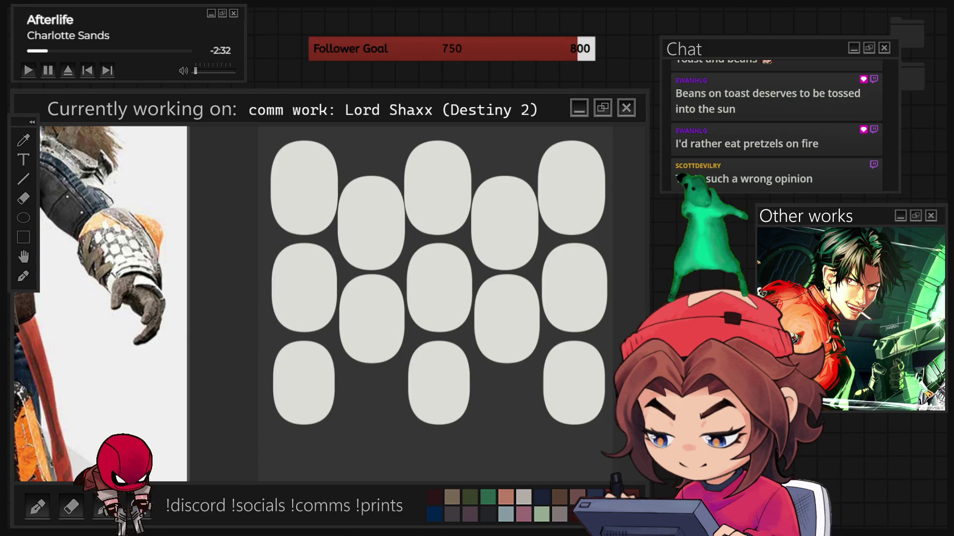
{"action": "mouse_move", "coordinate": [439, 383]}
{"action": "left_mouse_down"}
{"action": "mouse_move", "coordinate": [371, 382]}
{"action": "mouse_move", "coordinate": [371, 403]}
{"action": "left_mouse_up"}
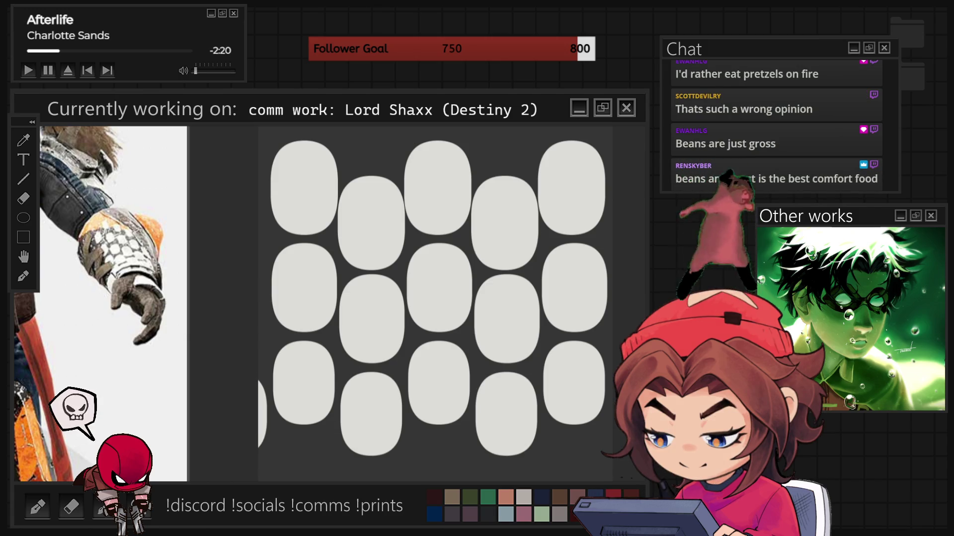
- Lower the third-row ovals slightly and confirm the placement, comparing before and after with undo and redo
{"action": "left_click_drag", "start_coordinate": [438, 383], "coordinate": [439, 388]}
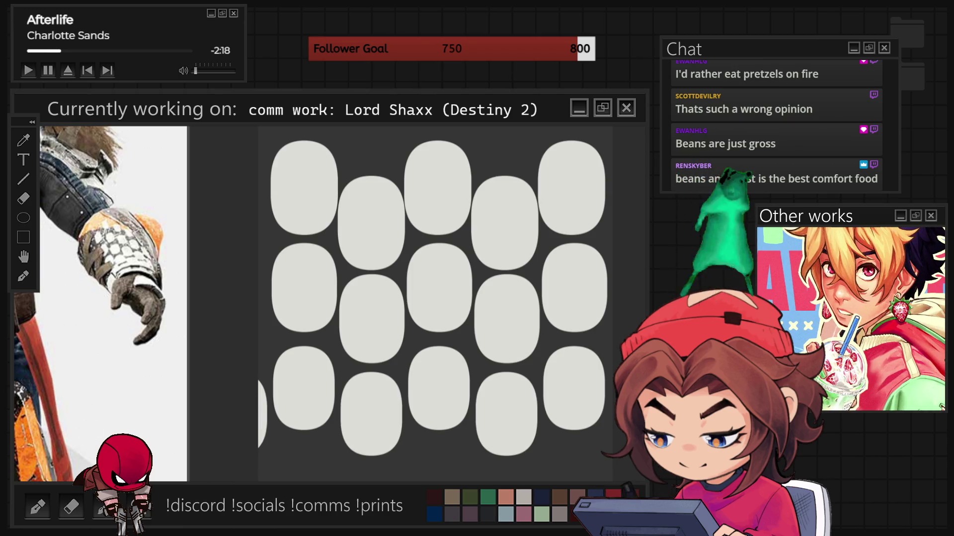
{"action": "left_click_drag", "start_coordinate": [370, 413], "coordinate": [371, 418]}
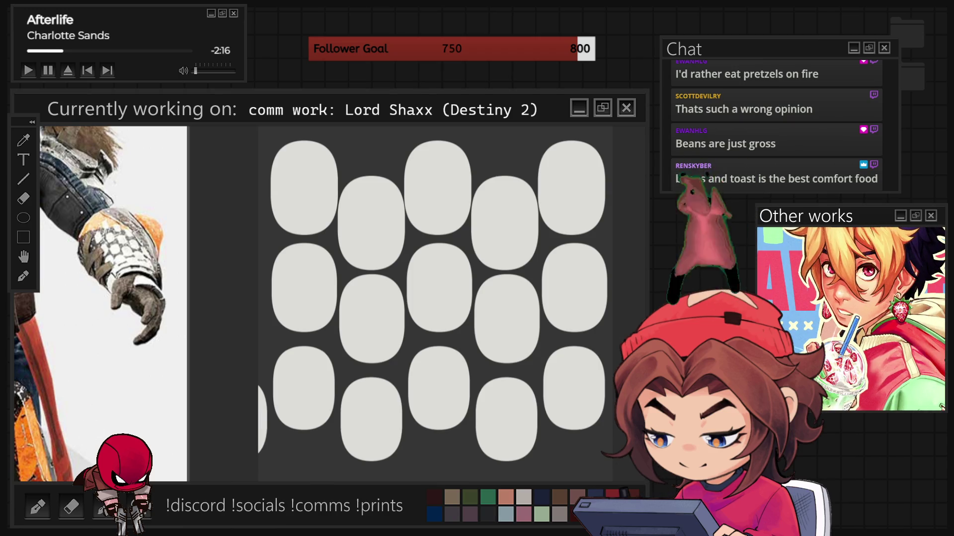
{"action": "scroll", "coordinate": [421, 334], "scroll_direction": "down", "scroll_amount": 6}
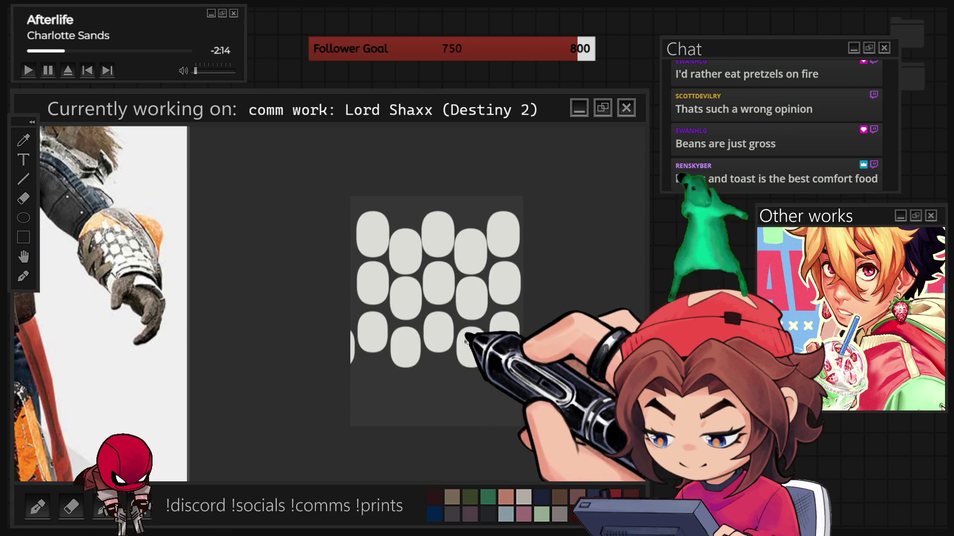
{"action": "scroll", "coordinate": [421, 335], "scroll_direction": "up", "scroll_amount": 2}
{"action": "scroll", "coordinate": [421, 335], "scroll_direction": "up", "scroll_amount": 1}
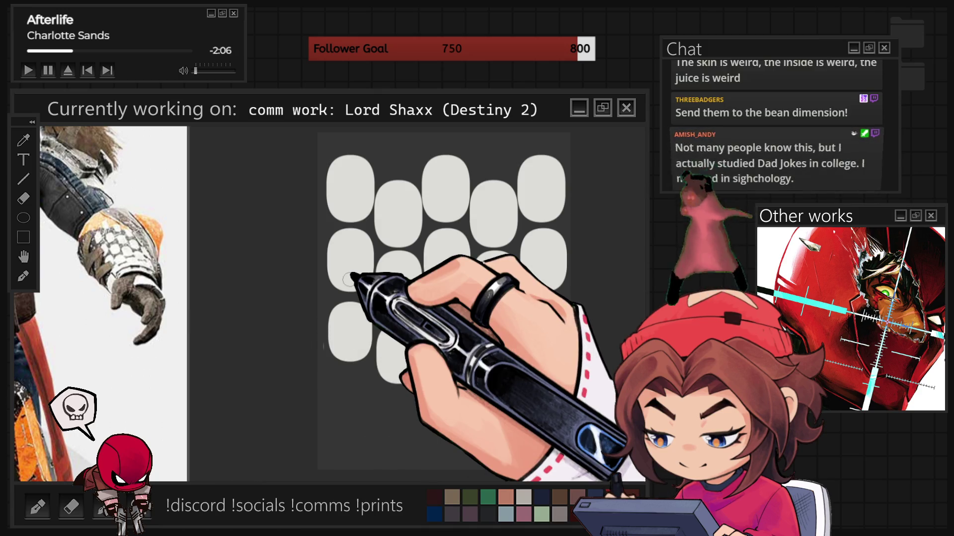
{"action": "key", "text": "ctrl+t"}
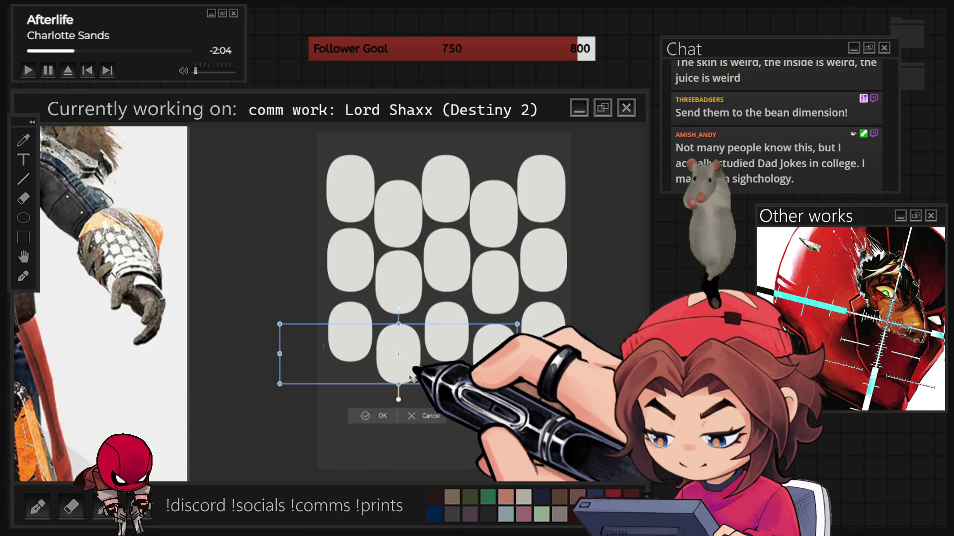
{"action": "left_click", "coordinate": [411, 416]}
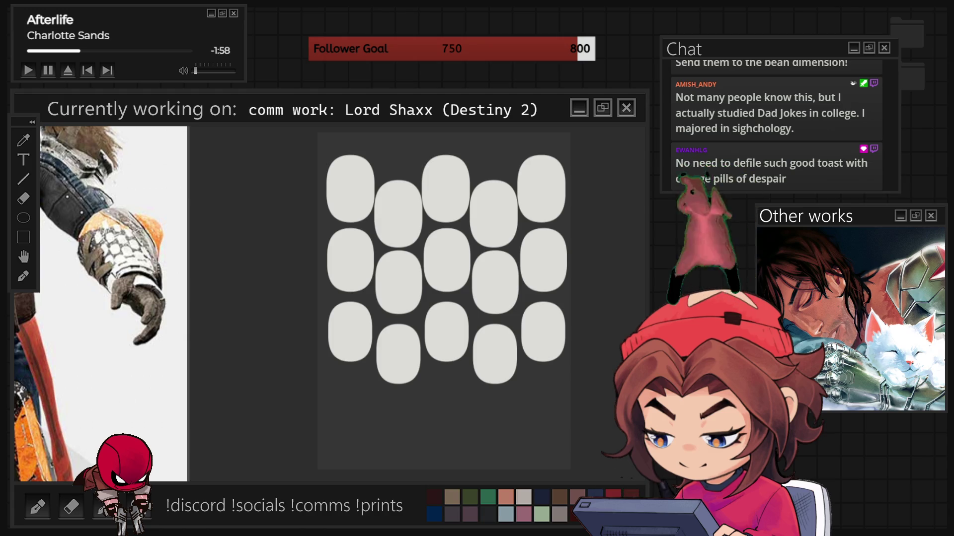
{"action": "key", "text": "ctrl+z"}
{"action": "key", "text": "ctrl+shift+z"}
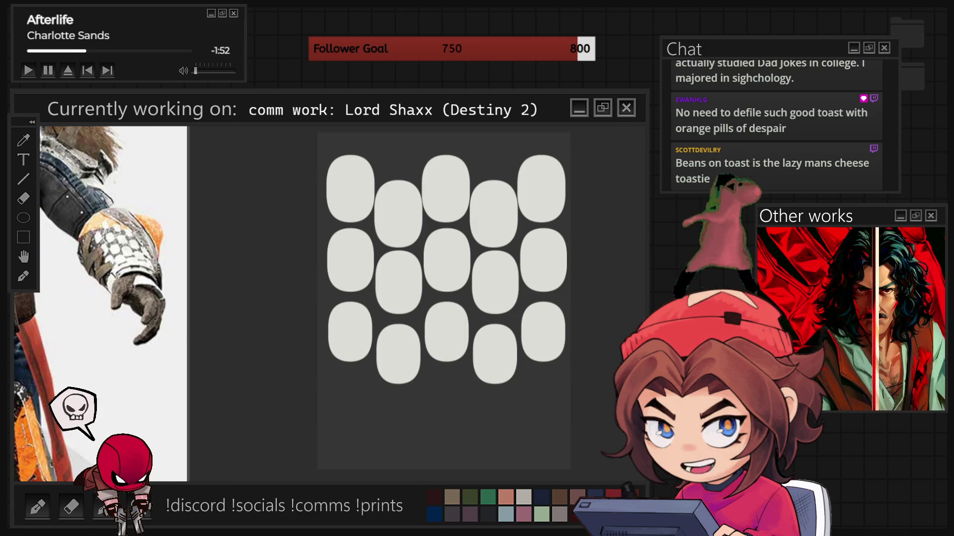
{"action": "scroll", "coordinate": [516, 340], "scroll_direction": "up", "scroll_amount": 1}
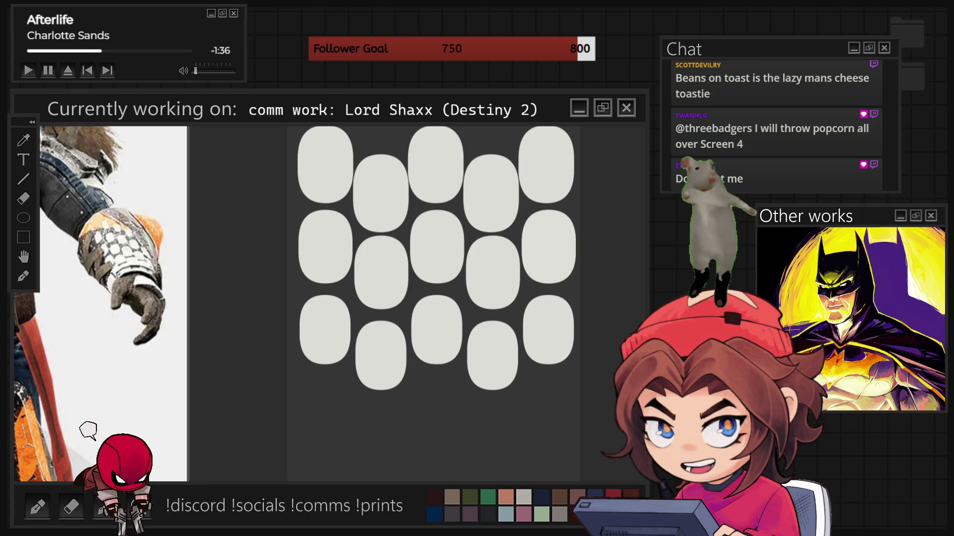
- Move a copy of the right-column middle oval below the left column and shrink it proportionally
{"action": "key", "text": "ctrl+t"}
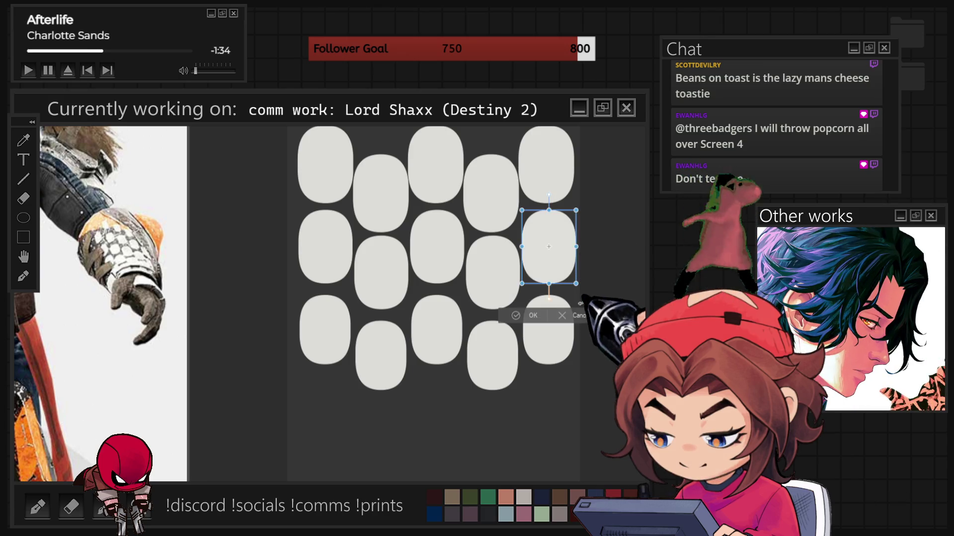
{"action": "left_click", "coordinate": [585, 323]}
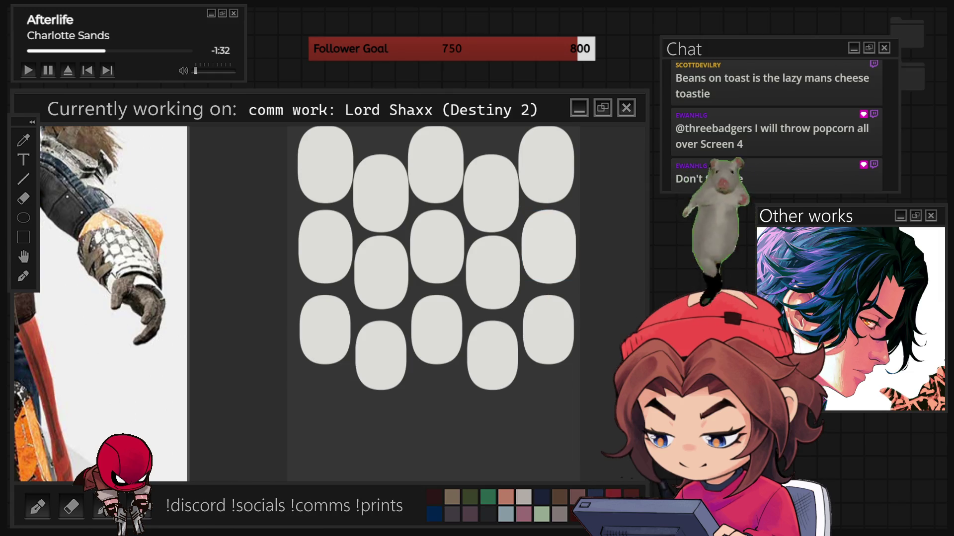
{"action": "key", "text": "ctrl+t"}
{"action": "left_click_drag", "start_coordinate": [550, 270], "coordinate": [328, 424]}
{"action": "left_click_drag", "start_coordinate": [326, 365], "coordinate": [326, 384]}
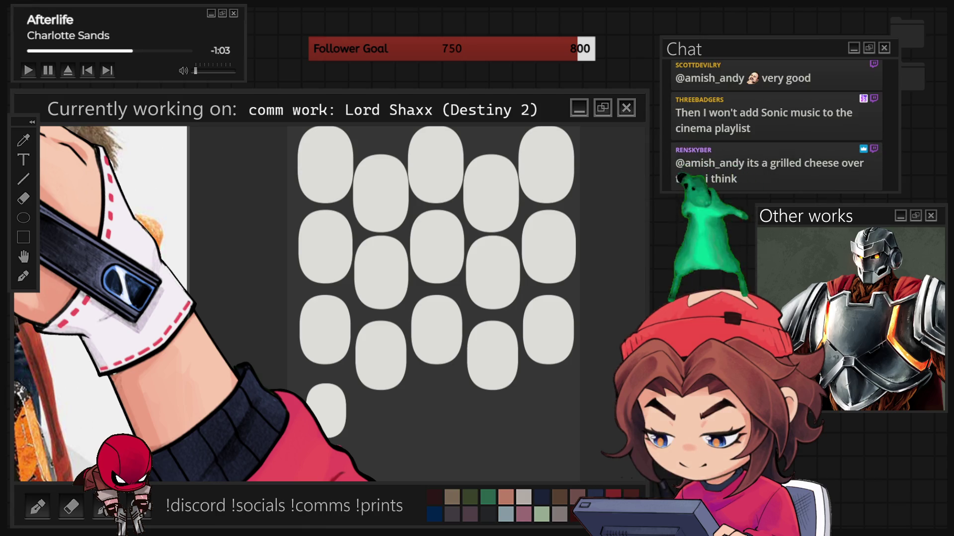
- Paint two more rounded ovals along the bottom row and tidy their edges
{"action": "left_click_drag", "start_coordinate": [331, 411], "coordinate": [434, 411]}
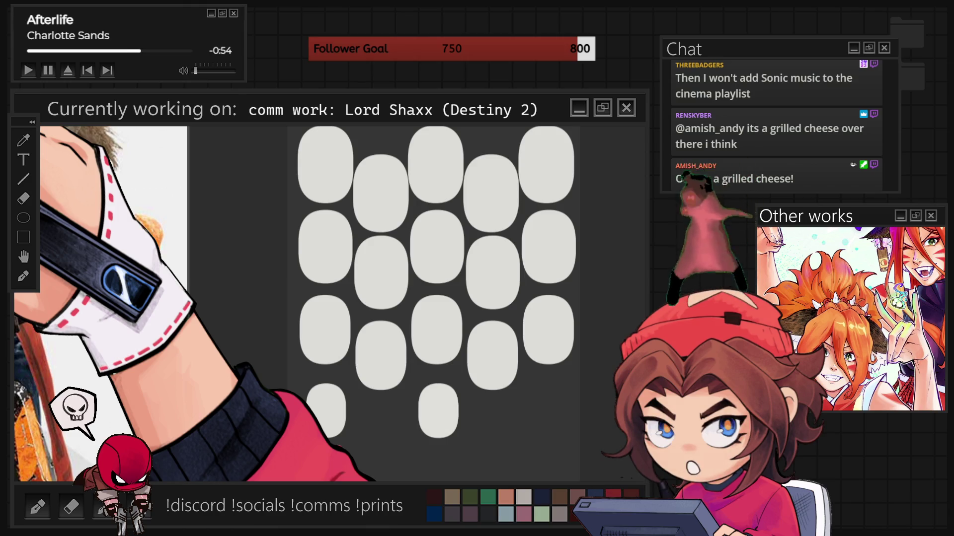
{"action": "left_click_drag", "start_coordinate": [447, 411], "coordinate": [547, 411]}
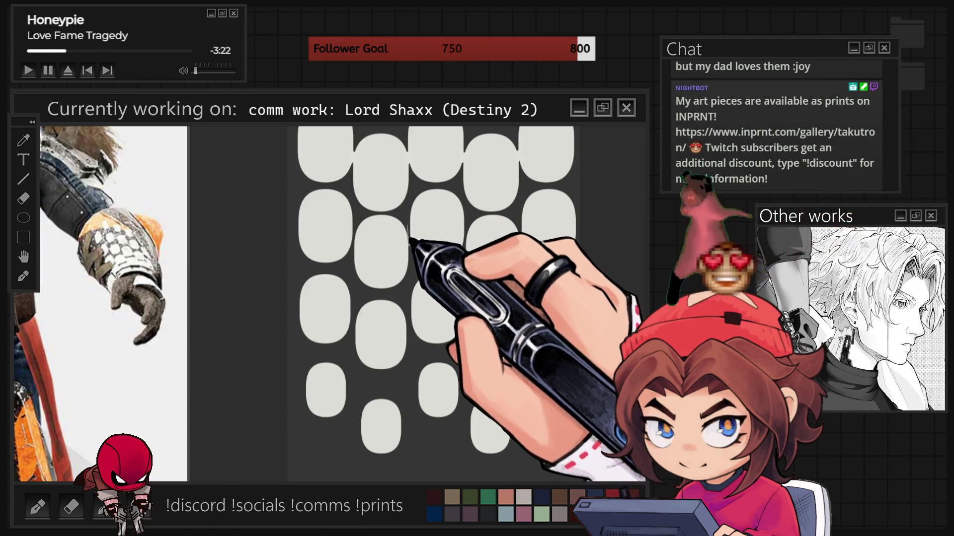
- Lasso-select the offset second and fourth columns of ovals, then clear the selection
{"action": "left_click_drag", "start_coordinate": [415, 411], "coordinate": [410, 480]}
{"action": "left_click_drag", "start_coordinate": [350, 480], "coordinate": [354, 373]}
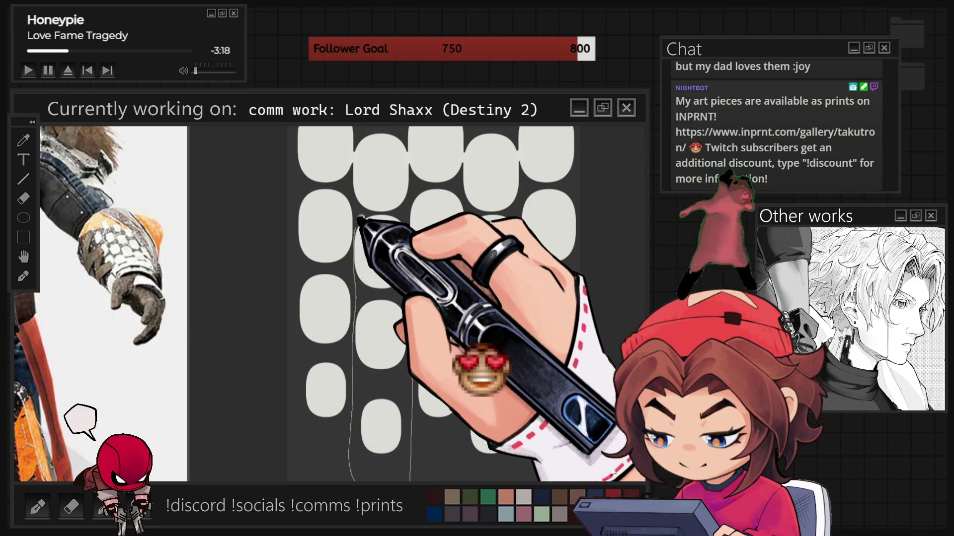
{"action": "left_click_drag", "start_coordinate": [474, 214], "coordinate": [469, 293]}
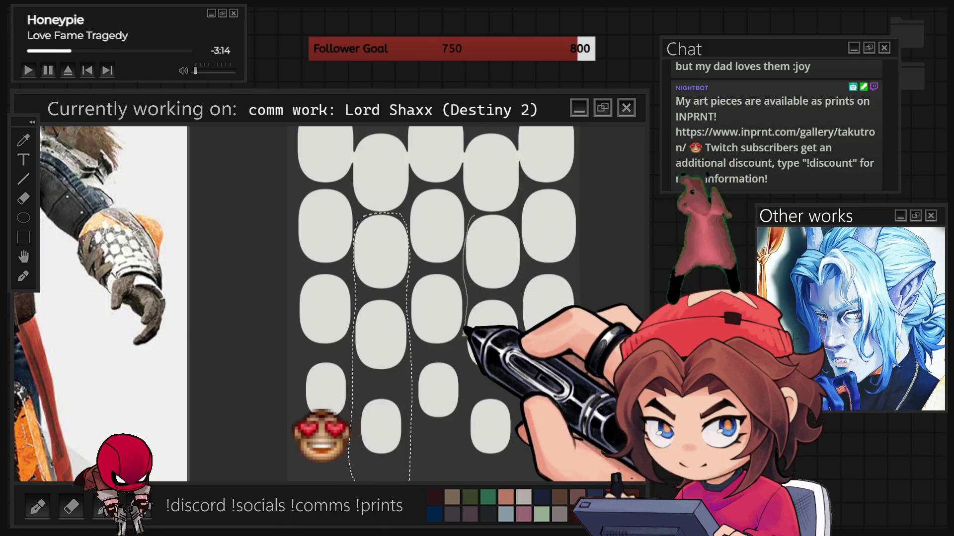
{"action": "left_click_drag", "start_coordinate": [463, 332], "coordinate": [466, 475]}
{"action": "mouse_move", "coordinate": [518, 437]}
{"action": "left_mouse_down"}
{"action": "mouse_move", "coordinate": [525, 261]}
{"action": "mouse_move", "coordinate": [517, 219]}
{"action": "mouse_move", "coordinate": [470, 216]}
{"action": "left_mouse_up"}
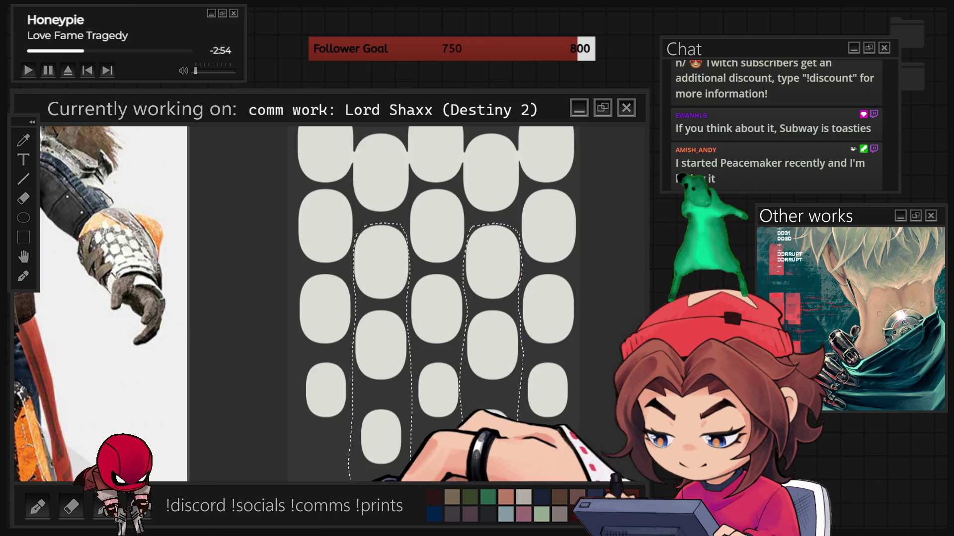
{"action": "key", "text": "ctrl+minus"}
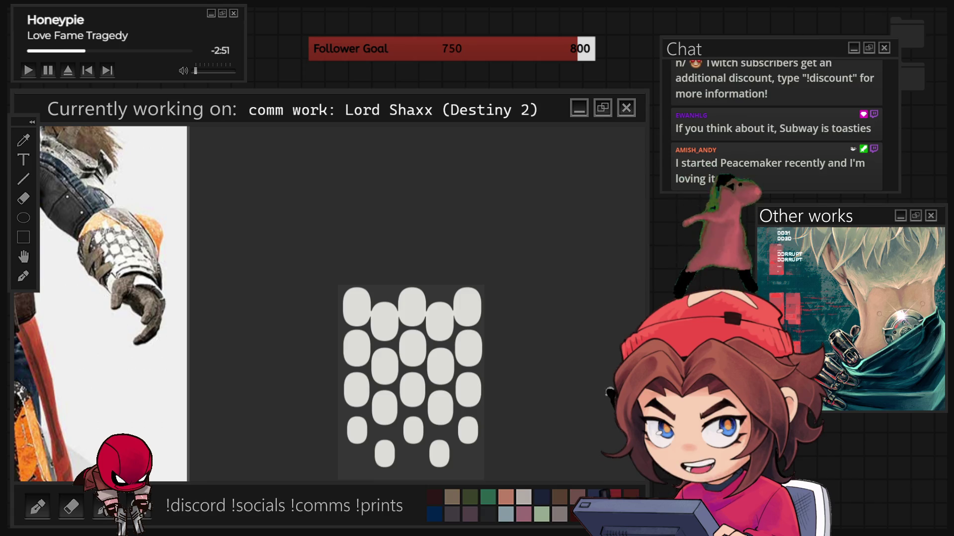
{"action": "key", "text": "ctrl+plus"}
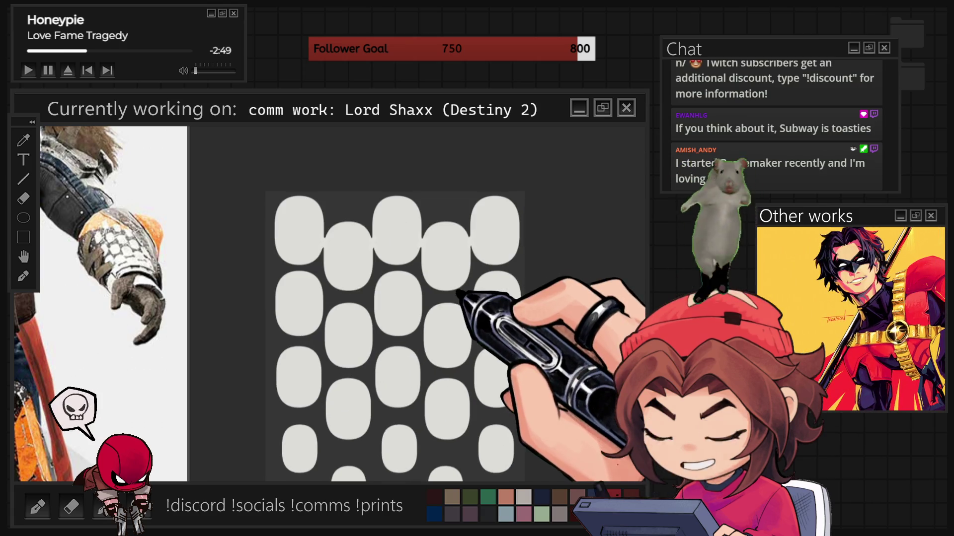
{"action": "left_click", "coordinate": [449, 318]}
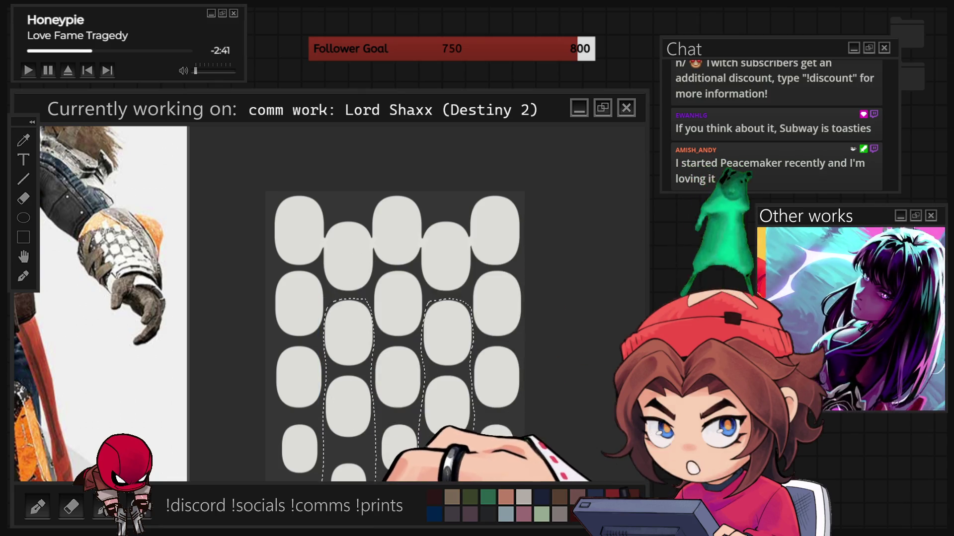
{"action": "key", "text": "ctrl+d"}
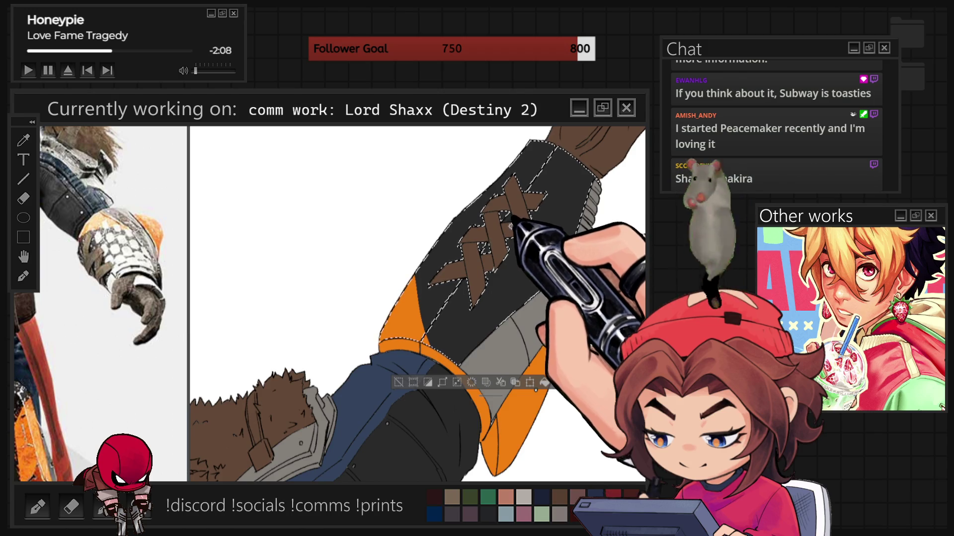
- Show the forearm selection's extra actions and deselect the forearm plate
{"action": "left_click", "coordinate": [446, 384]}
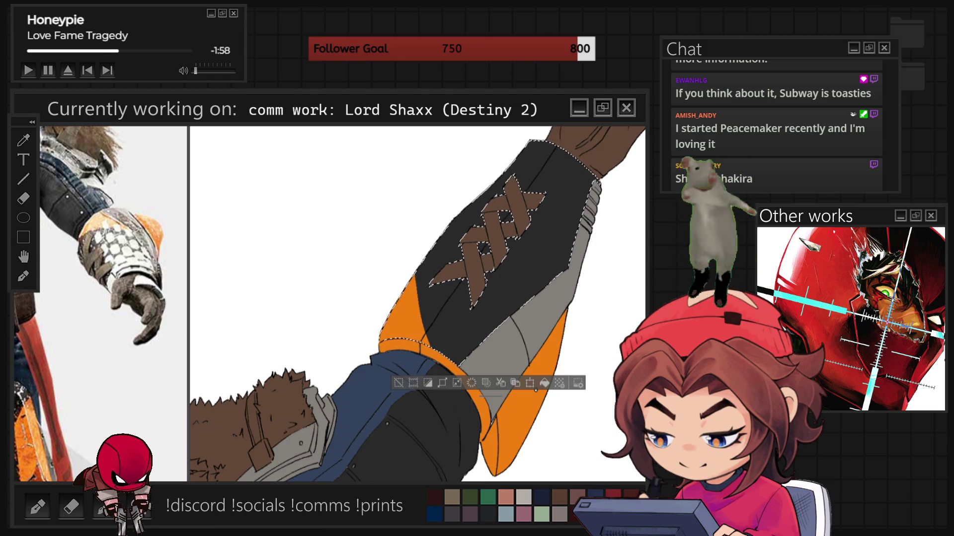
{"action": "key", "text": "ctrl+d"}
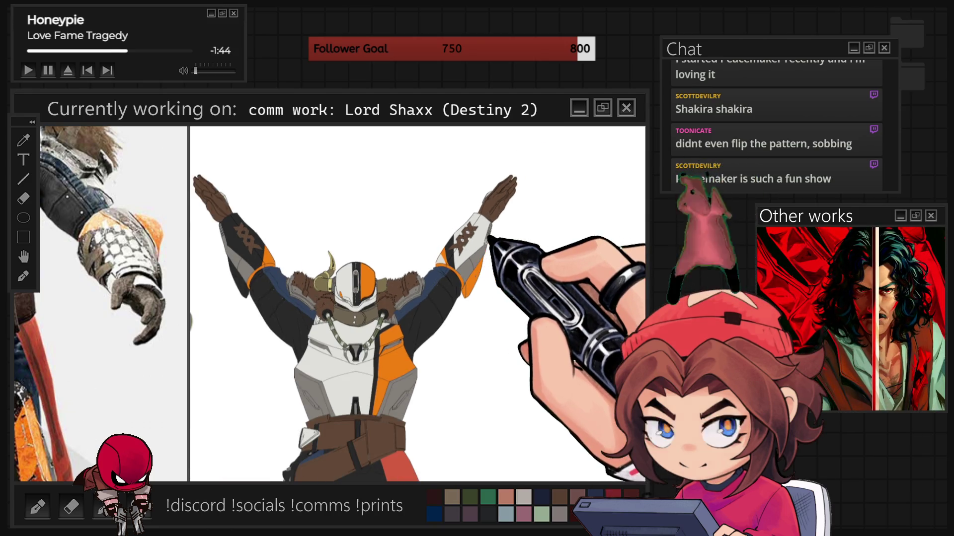
- Move, rotate and shrink the pasted oval pattern onto the raised right forearm and apply it
{"action": "key", "text": "ctrl+t"}
{"action": "left_click_drag", "start_coordinate": [462, 57], "coordinate": [462, 292]}
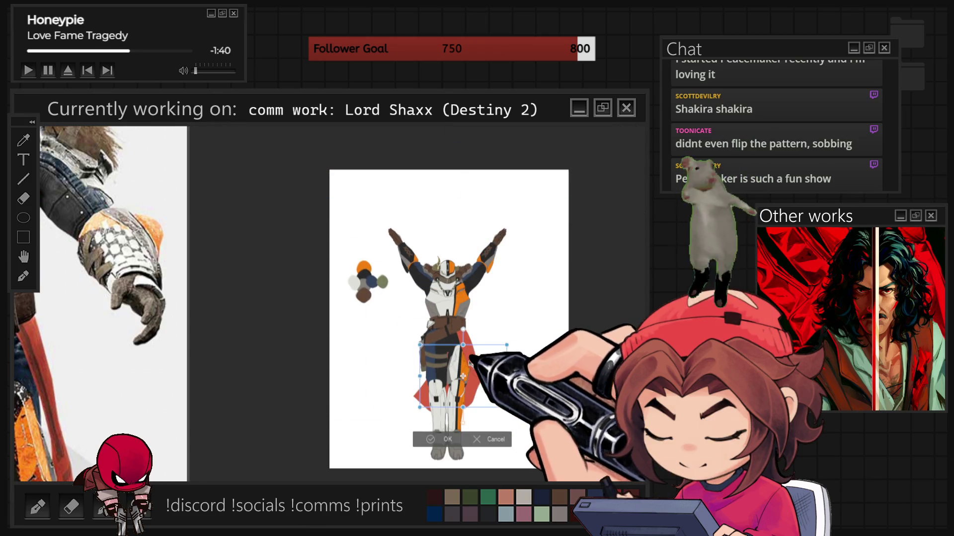
{"action": "left_click_drag", "start_coordinate": [469, 364], "coordinate": [484, 317]}
{"action": "scroll", "coordinate": [484, 318], "scroll_direction": "up", "scroll_amount": 3}
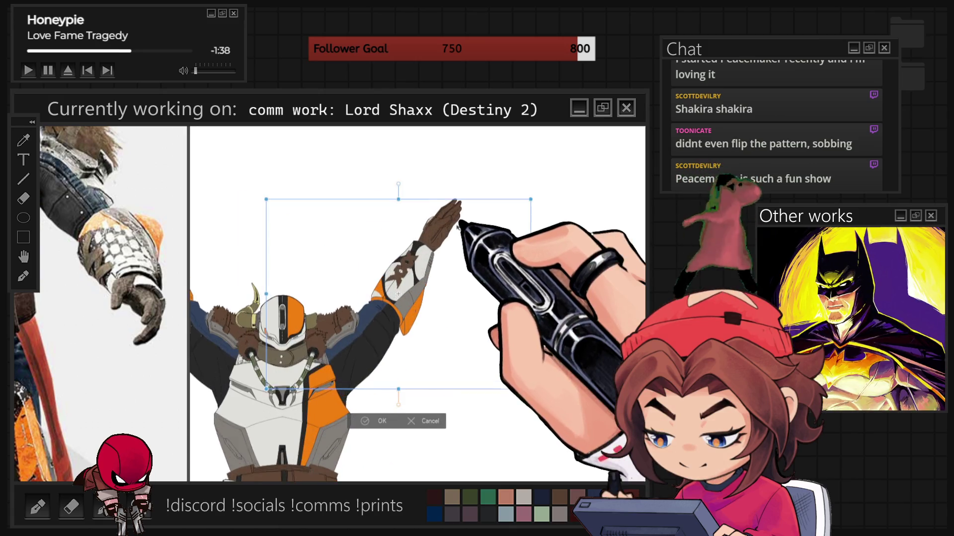
{"action": "scroll", "coordinate": [458, 227], "scroll_direction": "up", "scroll_amount": 2}
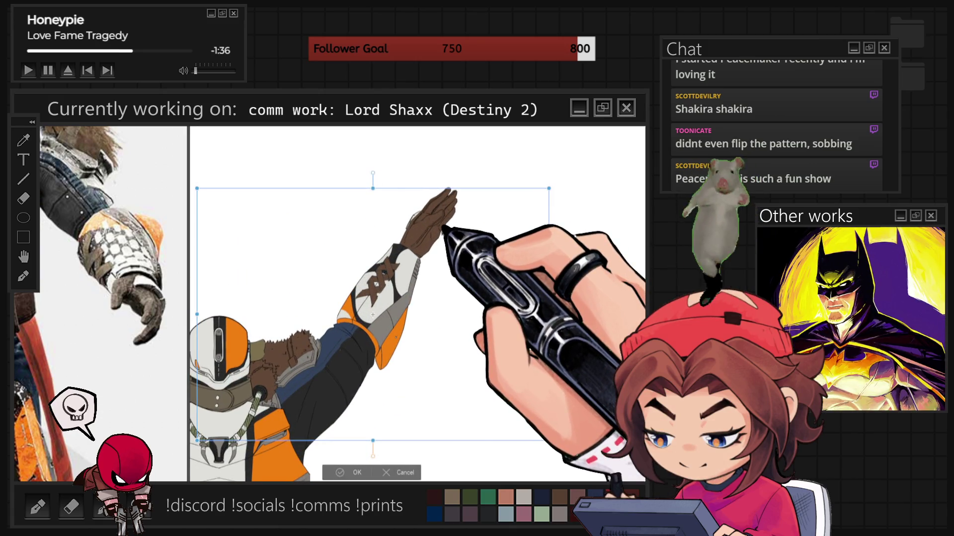
{"action": "mouse_move", "coordinate": [373, 185]}
{"action": "left_mouse_down"}
{"action": "mouse_move", "coordinate": [366, 260]}
{"action": "mouse_move", "coordinate": [404, 341]}
{"action": "mouse_move", "coordinate": [383, 260]}
{"action": "mouse_move", "coordinate": [427, 166]}
{"action": "mouse_move", "coordinate": [437, 214]}
{"action": "mouse_move", "coordinate": [426, 213]}
{"action": "mouse_move", "coordinate": [401, 255]}
{"action": "left_mouse_up"}
{"action": "left_click_drag", "start_coordinate": [370, 300], "coordinate": [384, 274]}
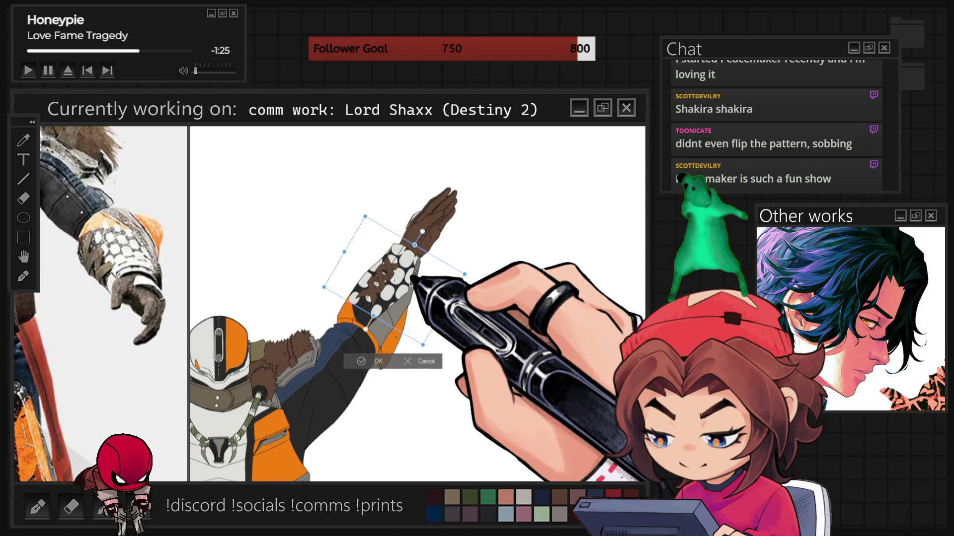
{"action": "left_click_drag", "start_coordinate": [393, 284], "coordinate": [370, 318]}
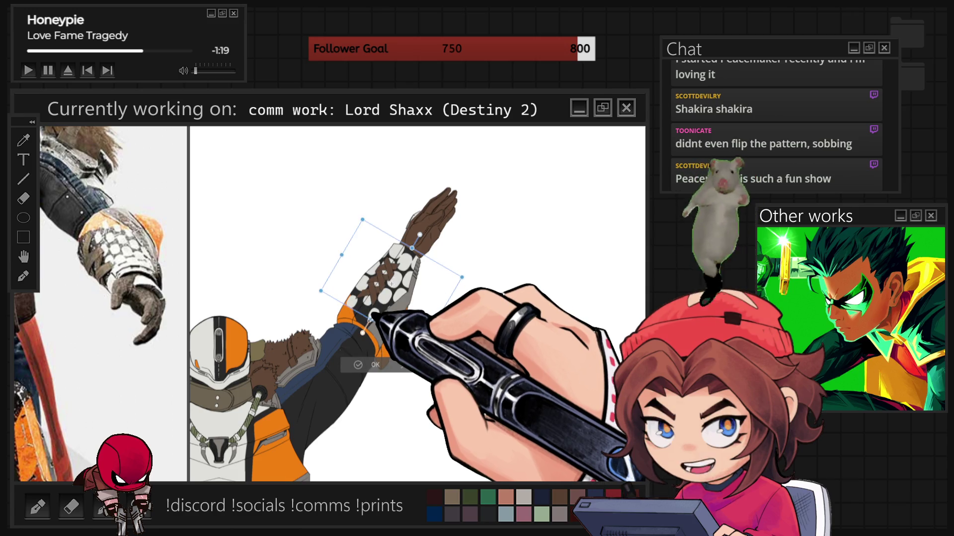
{"action": "scroll", "coordinate": [392, 283], "scroll_direction": "up", "scroll_amount": 5}
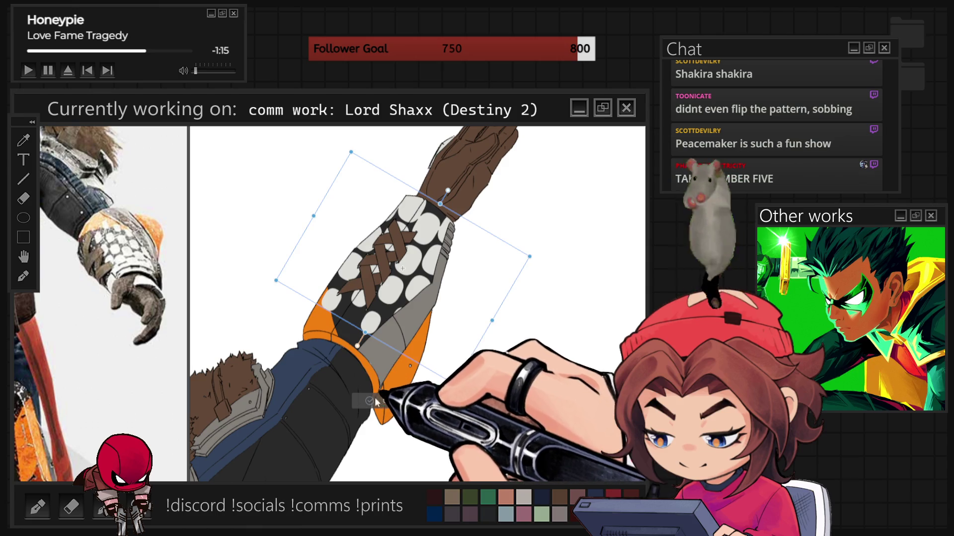
{"action": "left_click", "coordinate": [382, 400]}
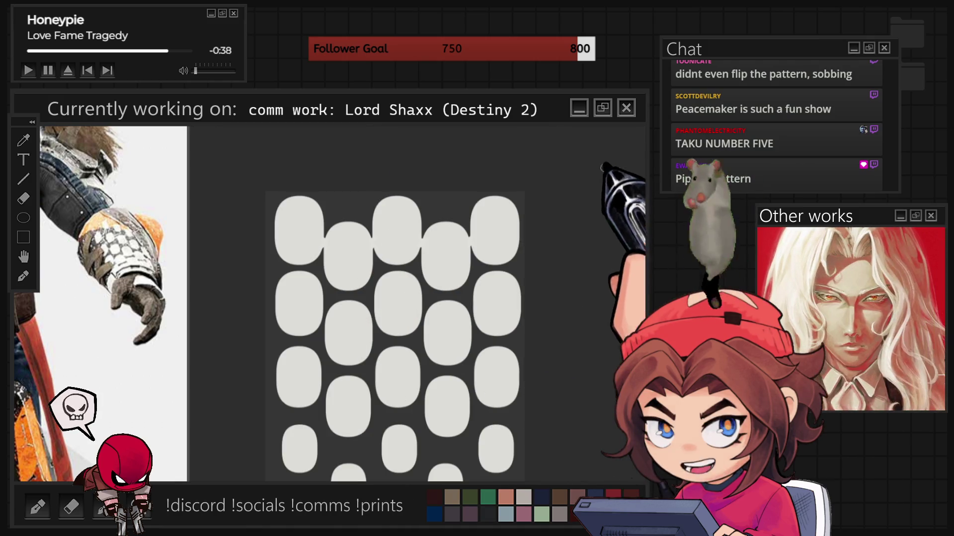
- Squeeze the oval pattern block narrower from its right side and apply the change
{"action": "scroll", "coordinate": [395, 333], "scroll_direction": "left", "scroll_amount": 3}
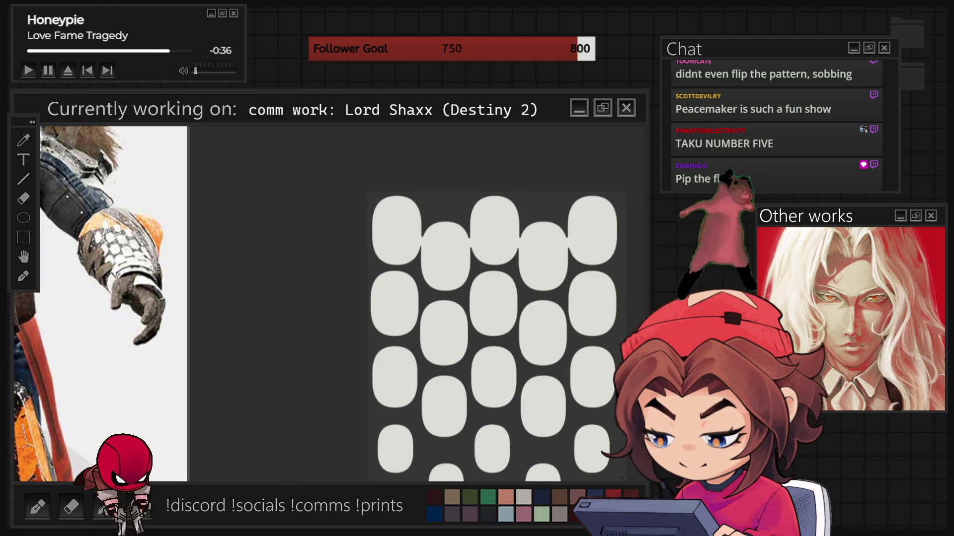
{"action": "scroll", "coordinate": [497, 303], "scroll_direction": "up", "scroll_amount": 2}
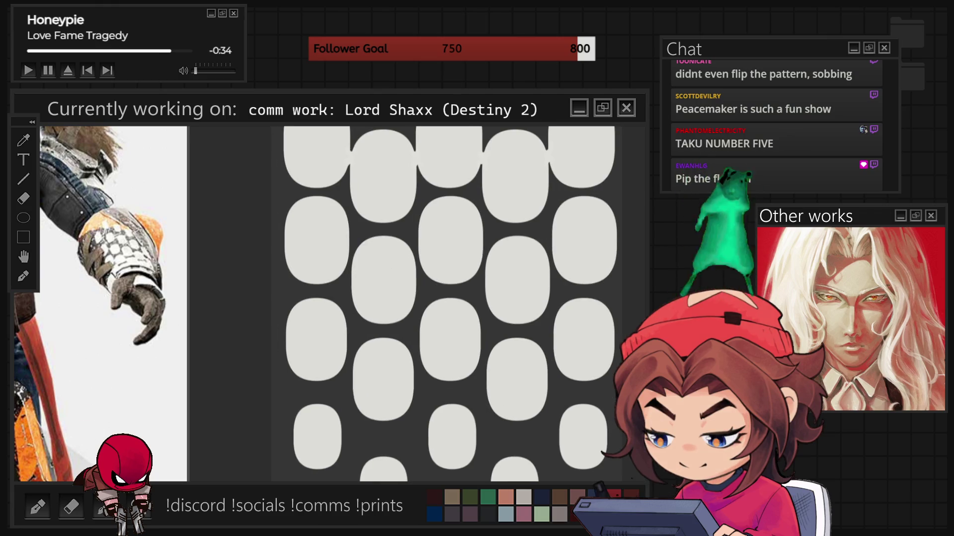
{"action": "scroll", "coordinate": [447, 298], "scroll_direction": "right", "scroll_amount": 1}
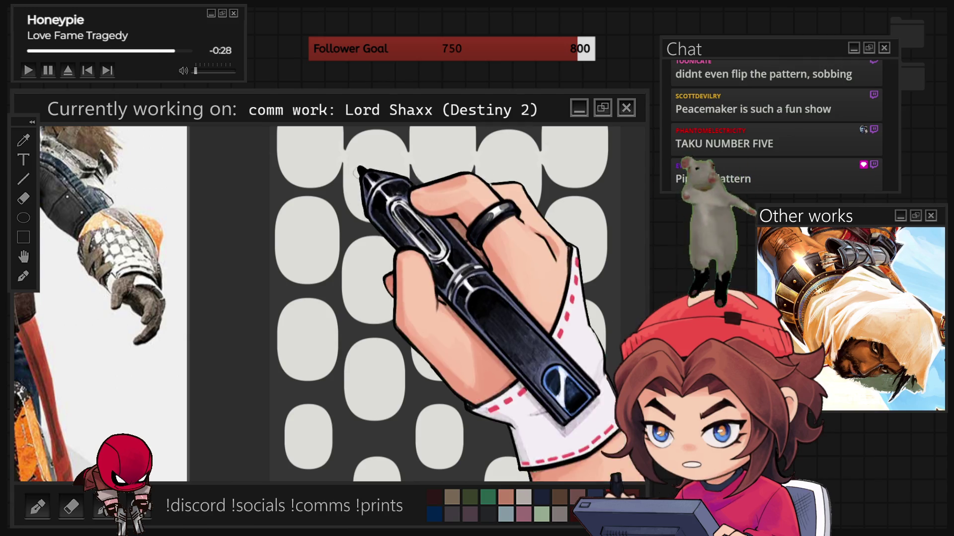
{"action": "scroll", "coordinate": [223, 430], "scroll_direction": "down", "scroll_amount": 2}
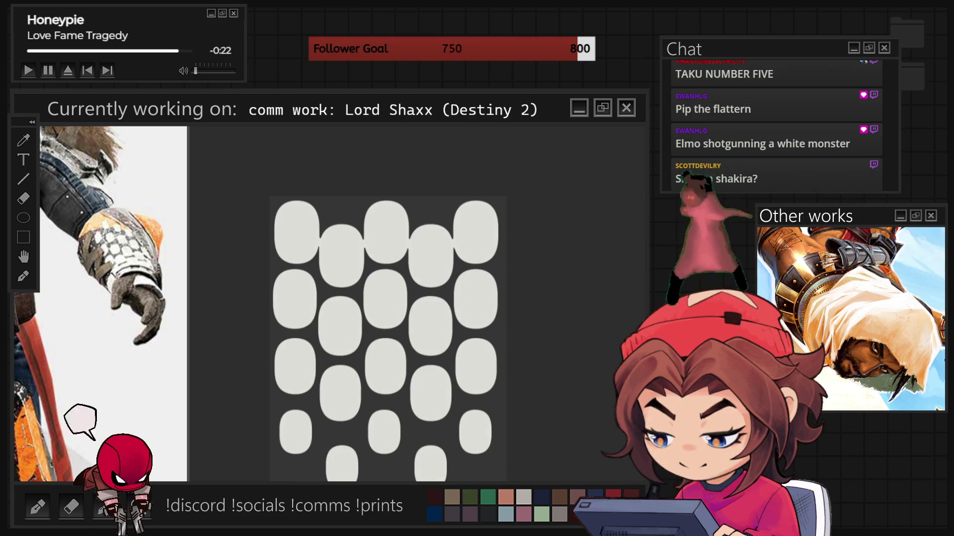
{"action": "key", "text": "ctrl+t"}
{"action": "mouse_move", "coordinate": [547, 343]}
{"action": "left_mouse_down"}
{"action": "mouse_move", "coordinate": [427, 345]}
{"action": "mouse_move", "coordinate": [388, 365]}
{"action": "mouse_move", "coordinate": [383, 348]}
{"action": "mouse_move", "coordinate": [444, 343]}
{"action": "mouse_move", "coordinate": [401, 294]}
{"action": "left_mouse_up"}
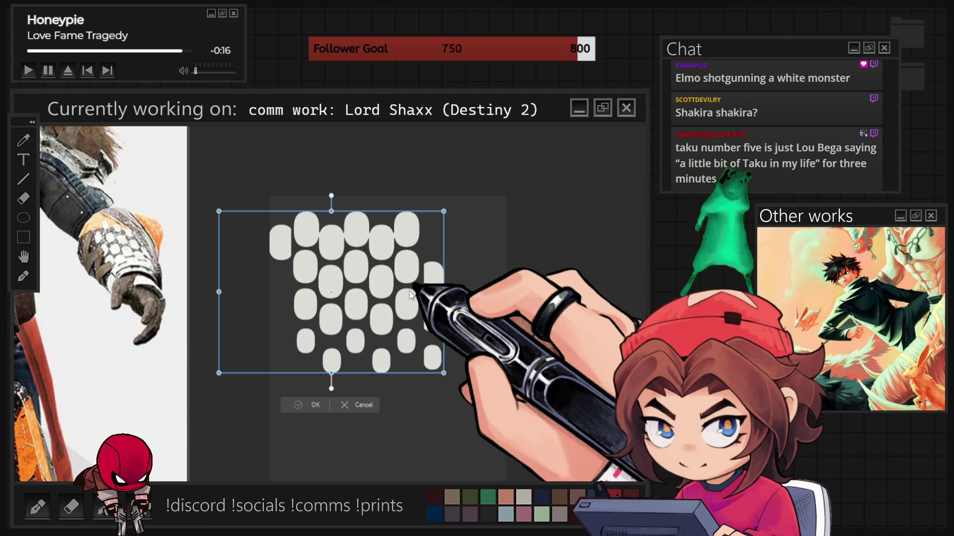
{"action": "key", "text": "Return"}
{"action": "scroll", "coordinate": [387, 304], "scroll_direction": "up", "scroll_amount": 1}
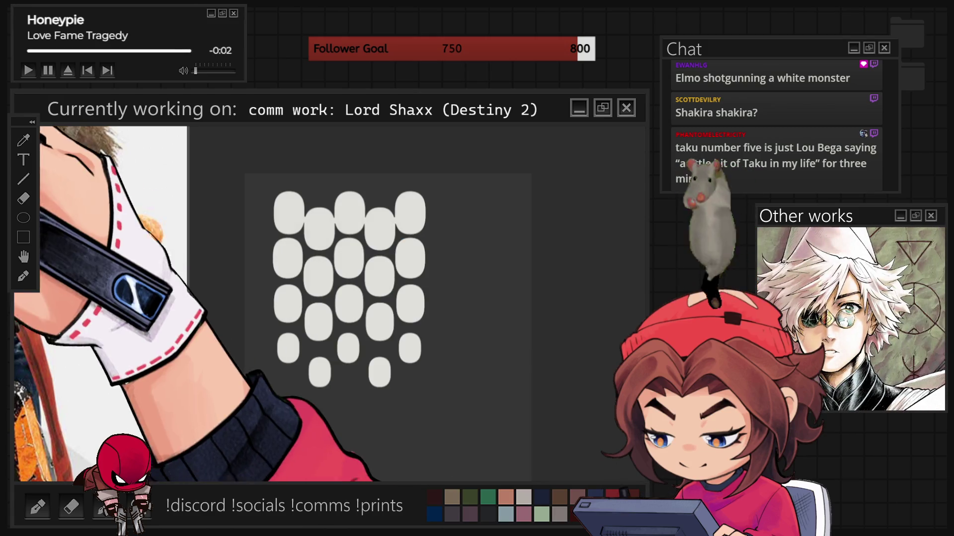
- Extend the block with an aligned copy to the right, select it, and paste into the illustration
{"action": "left_click_drag", "start_coordinate": [348, 288], "coordinate": [441, 288]}
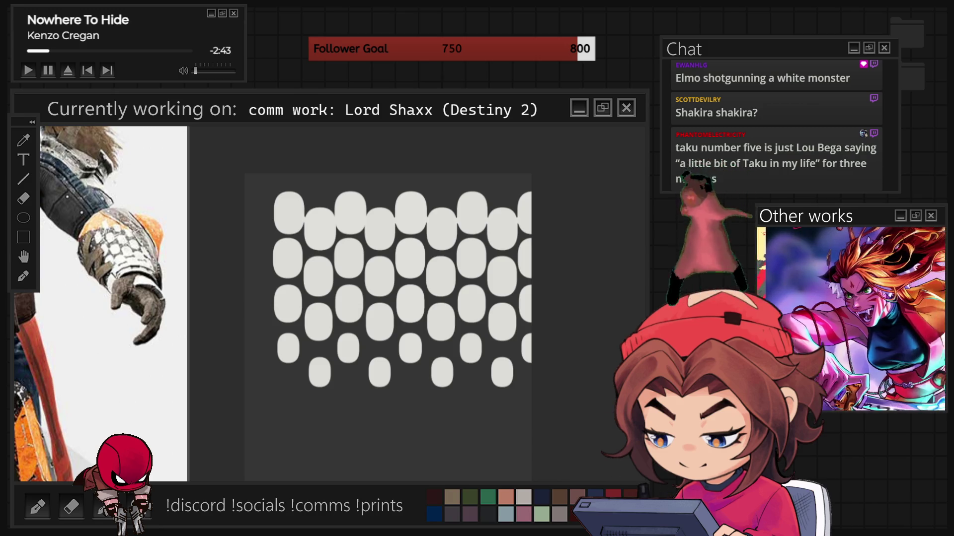
{"action": "left_click_drag", "start_coordinate": [446, 301], "coordinate": [422, 302]}
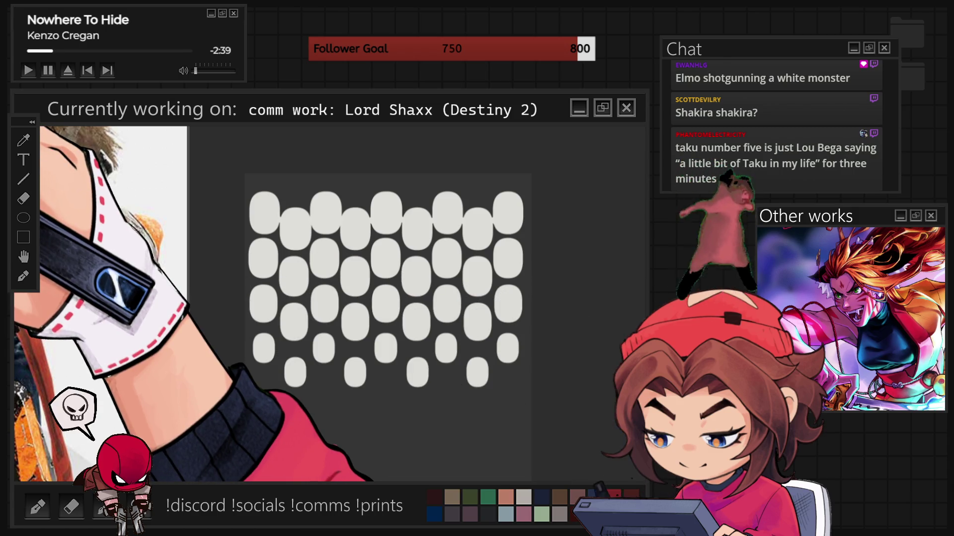
{"action": "mouse_move", "coordinate": [247, 184]}
{"action": "left_mouse_down"}
{"action": "mouse_move", "coordinate": [534, 358]}
{"action": "mouse_move", "coordinate": [528, 401]}
{"action": "left_mouse_up"}
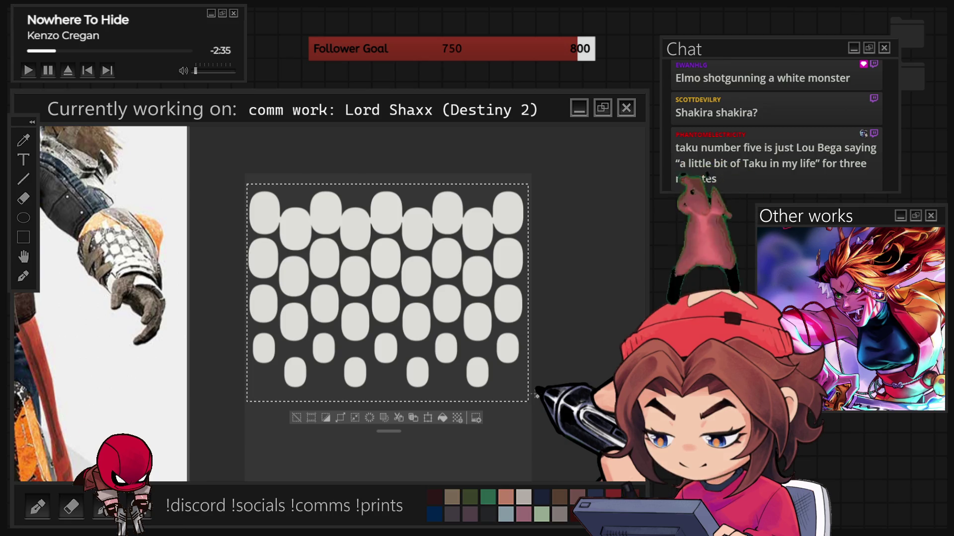
{"action": "left_click", "coordinate": [399, 461]}
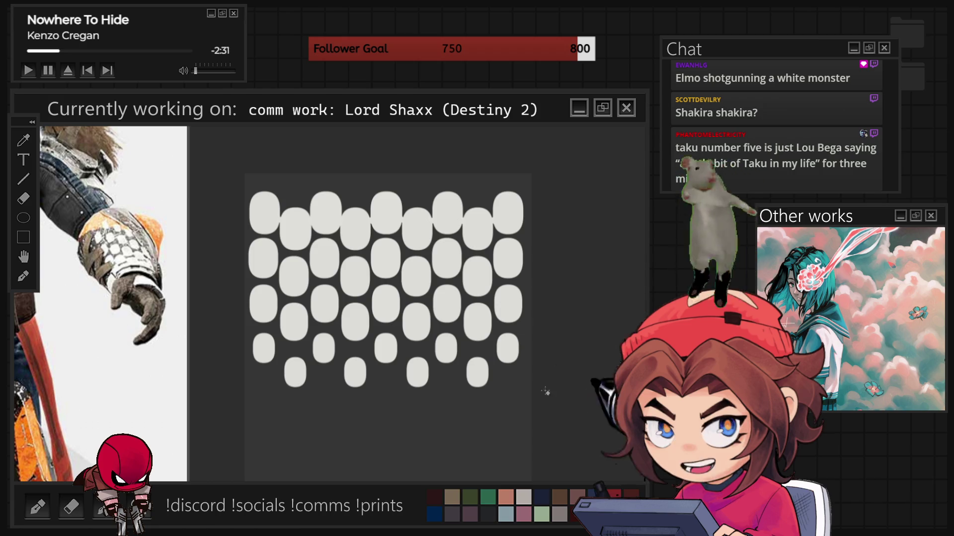
{"action": "key", "text": "ctrl+t"}
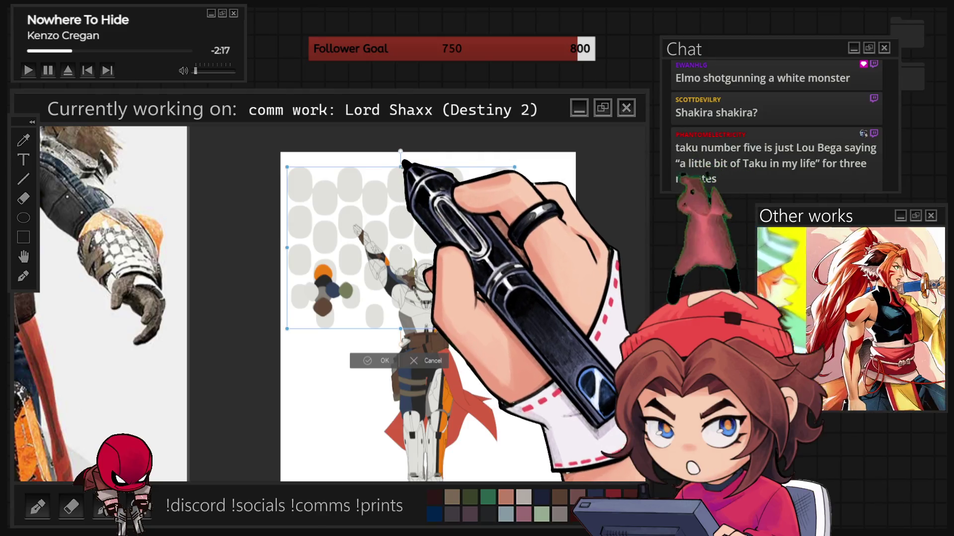
- Move, scale and shift the pasted scale pattern to cover the raised forearm's gauntlet, then commit
{"action": "scroll", "coordinate": [380, 235], "scroll_direction": "up", "scroll_amount": 3}
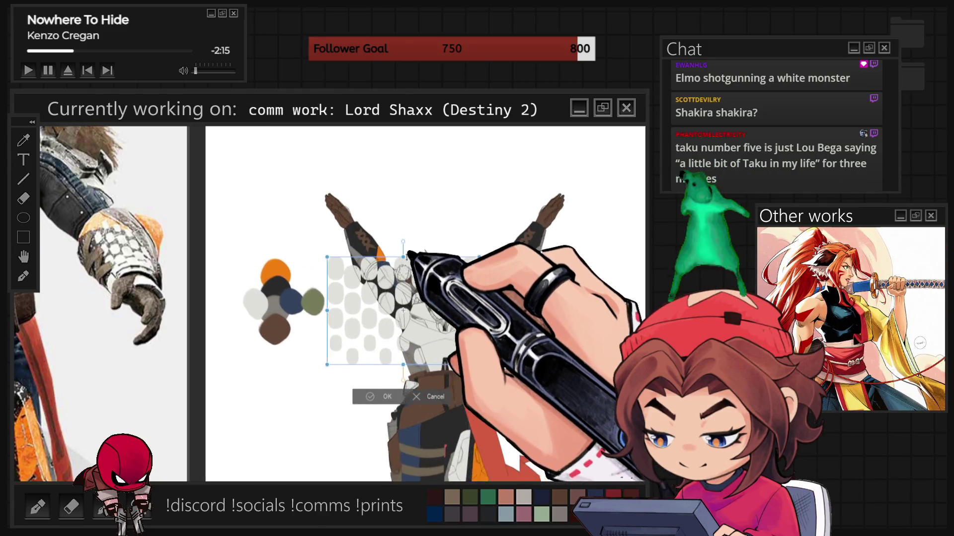
{"action": "mouse_move", "coordinate": [403, 322]}
{"action": "left_mouse_down"}
{"action": "mouse_move", "coordinate": [567, 243]}
{"action": "mouse_move", "coordinate": [586, 269]}
{"action": "mouse_move", "coordinate": [571, 288]}
{"action": "left_mouse_up"}
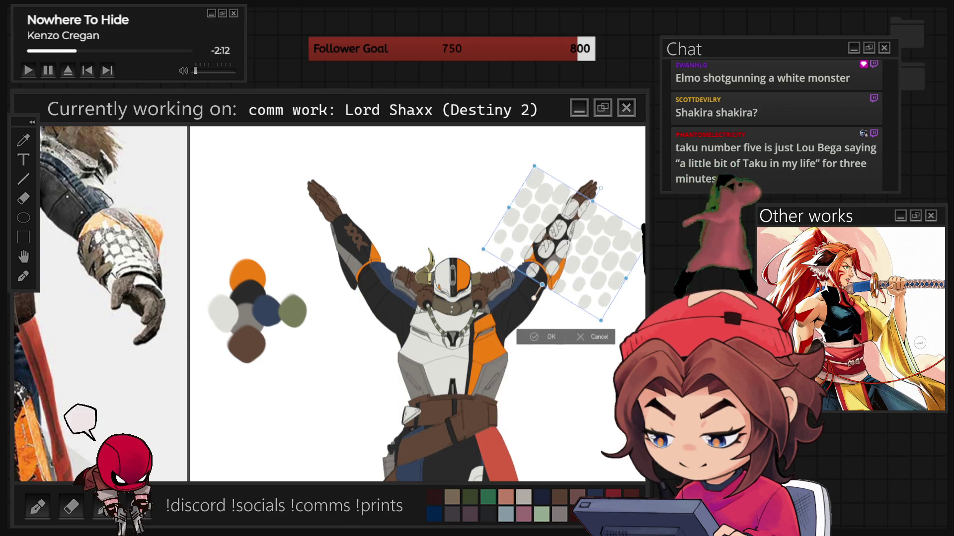
{"action": "scroll", "coordinate": [543, 224], "scroll_direction": "up", "scroll_amount": 2}
{"action": "scroll", "coordinate": [571, 214], "scroll_direction": "up", "scroll_amount": 2}
{"action": "mouse_move", "coordinate": [603, 223]}
{"action": "left_mouse_down"}
{"action": "mouse_move", "coordinate": [571, 245]}
{"action": "mouse_move", "coordinate": [571, 258]}
{"action": "left_mouse_up"}
{"action": "left_click_drag", "start_coordinate": [556, 294], "coordinate": [559, 251]}
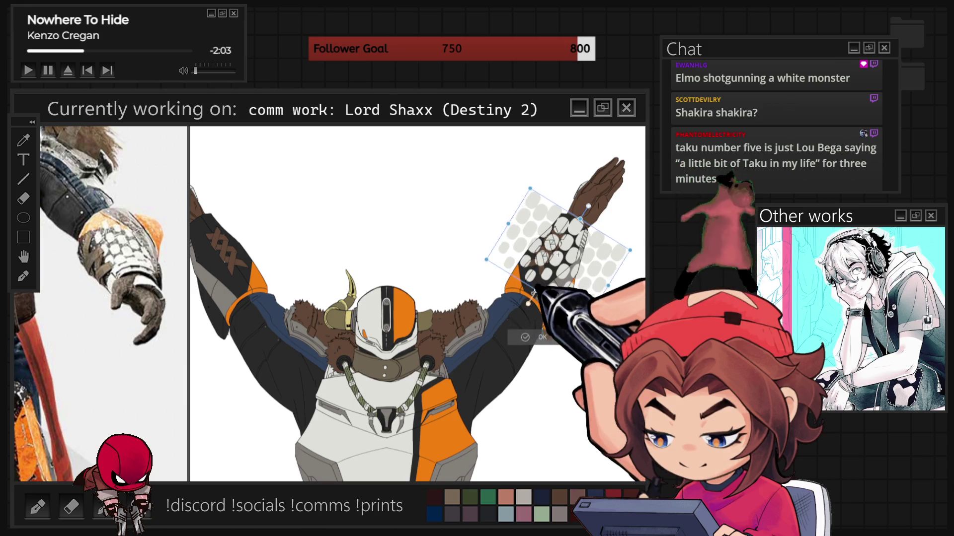
{"action": "left_click_drag", "start_coordinate": [532, 290], "coordinate": [474, 339]}
{"action": "key", "text": "Return"}
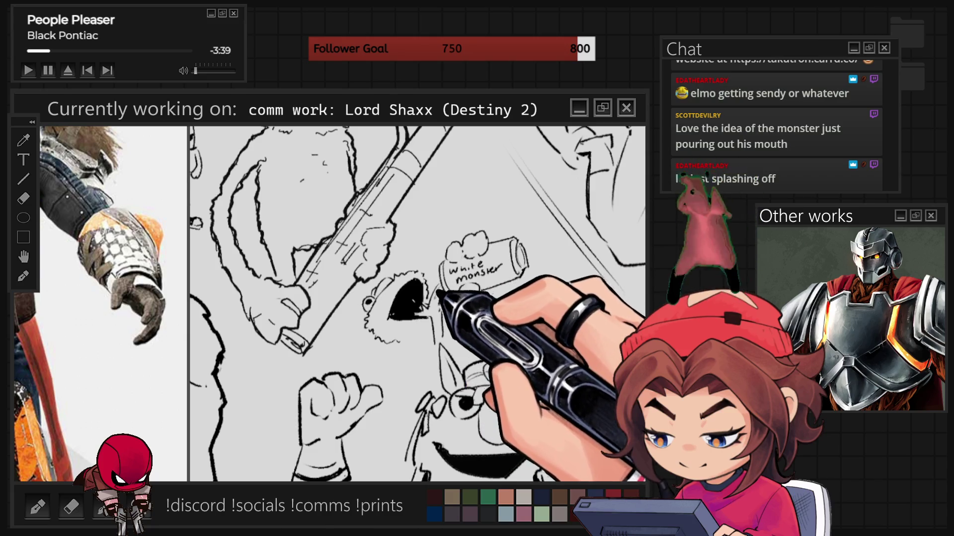
- Handwrite 'white monster' across the sketched can in the doodle
{"action": "left_click_drag", "start_coordinate": [442, 268], "coordinate": [517, 274]}
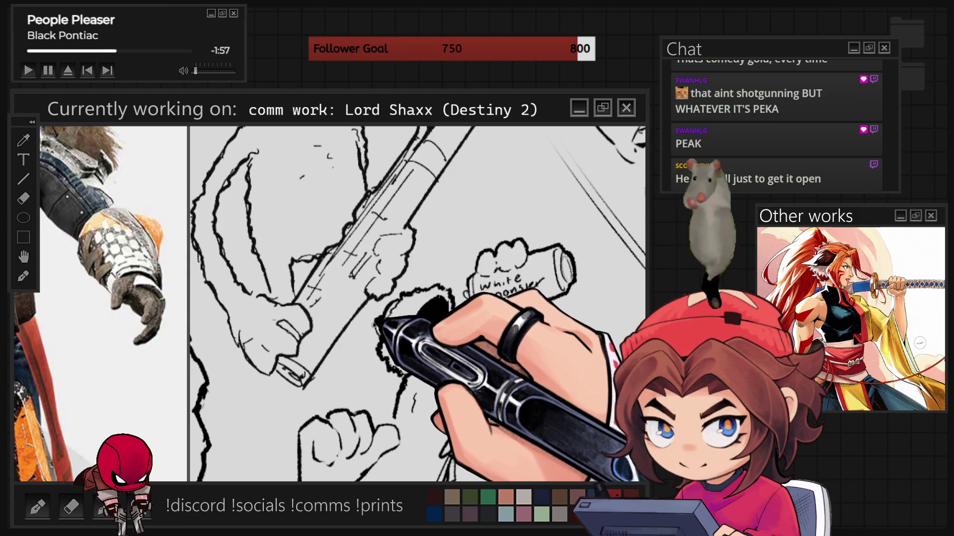
{"action": "scroll", "coordinate": [418, 303], "scroll_direction": "down", "scroll_amount": 10}
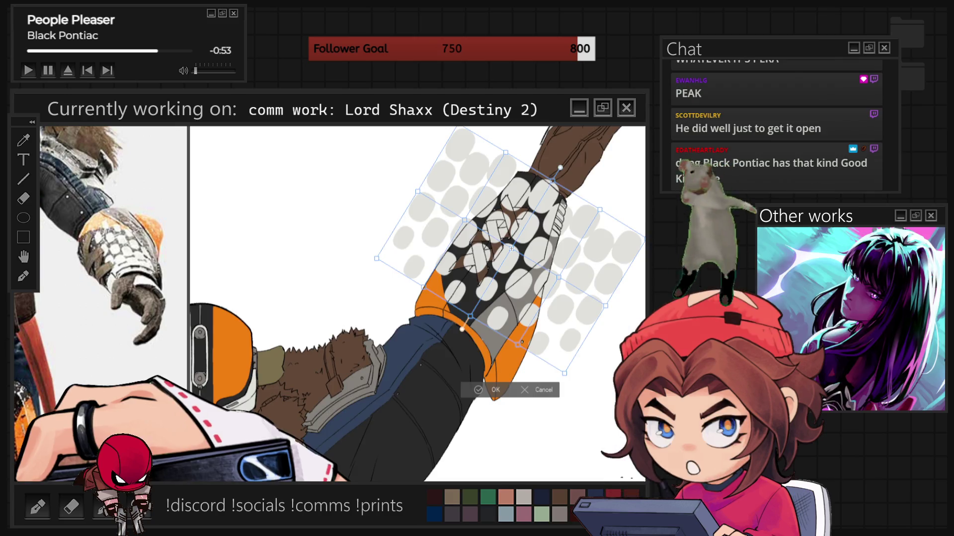
- Mesh-warp the corners and edges of the dot scale pattern to wrap the raised gauntlet
{"action": "left_click_drag", "start_coordinate": [375, 254], "coordinate": [358, 295]}
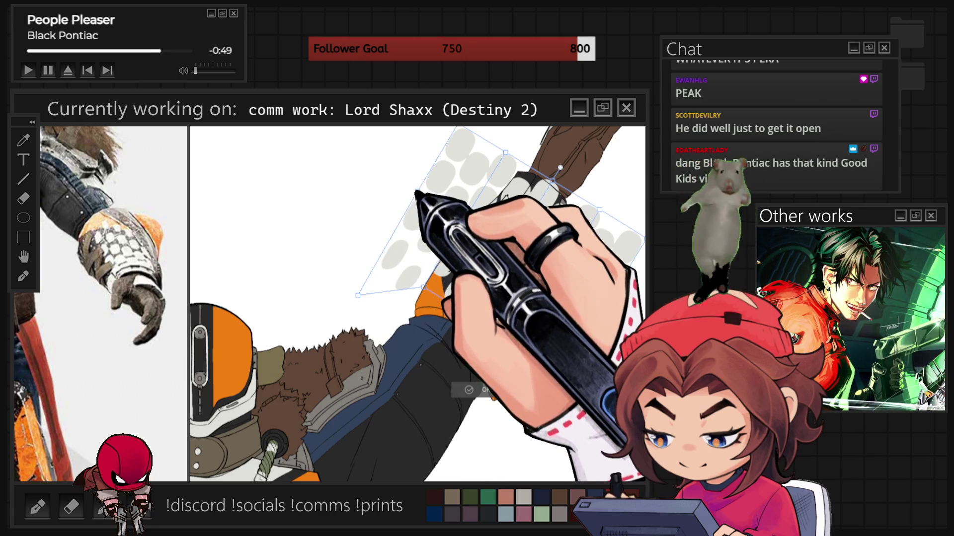
{"action": "left_click_drag", "start_coordinate": [457, 130], "coordinate": [437, 168]}
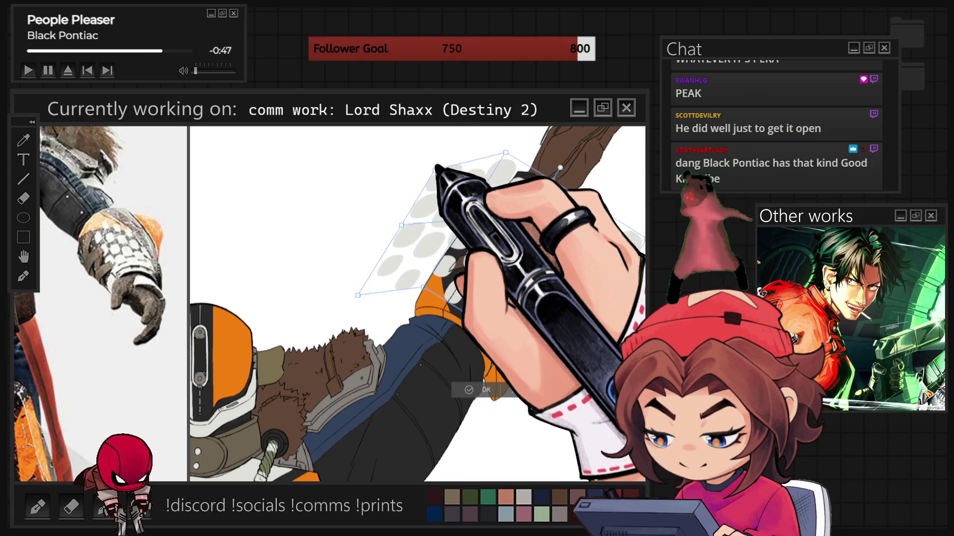
{"action": "left_click_drag", "start_coordinate": [507, 153], "coordinate": [472, 213]}
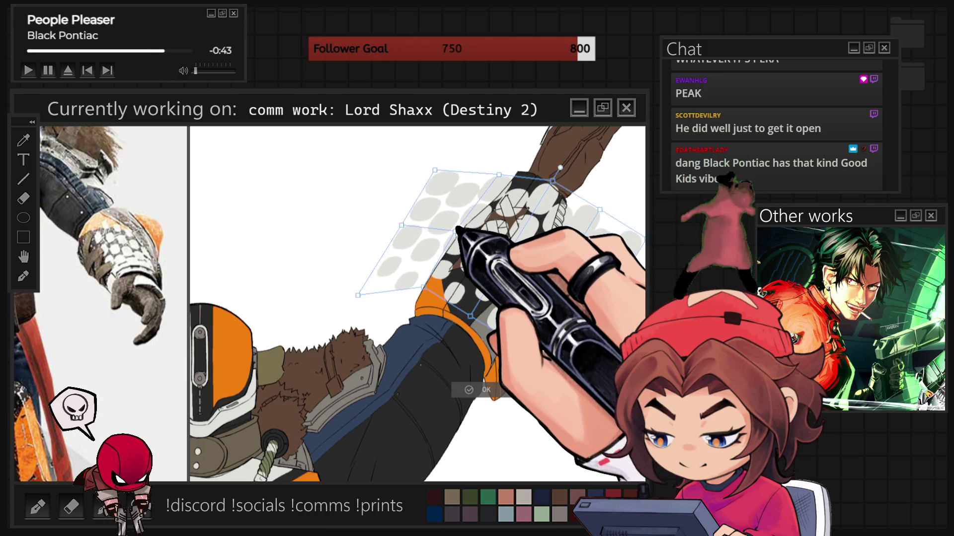
{"action": "left_click_drag", "start_coordinate": [429, 288], "coordinate": [470, 316]}
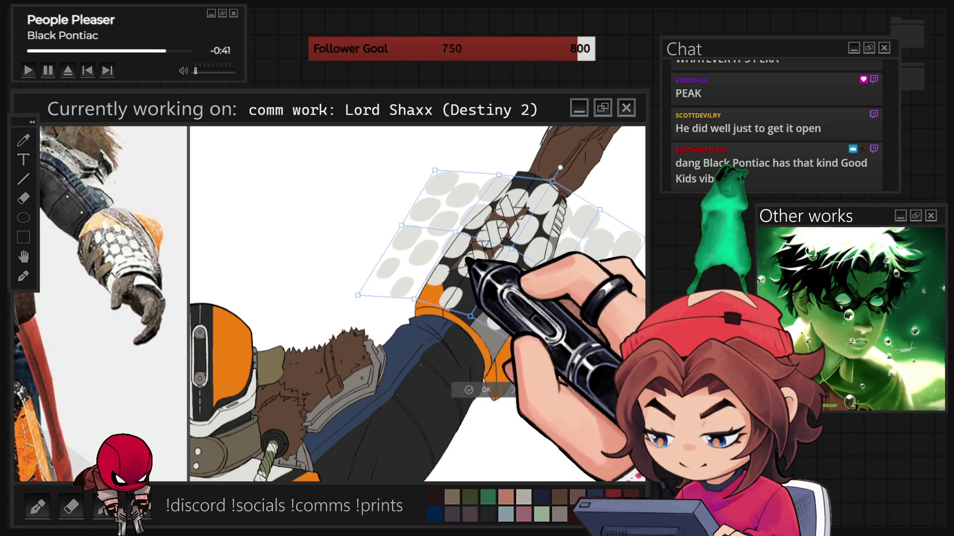
{"action": "mouse_move", "coordinate": [418, 226]}
{"action": "left_mouse_down"}
{"action": "mouse_move", "coordinate": [460, 173]}
{"action": "mouse_move", "coordinate": [468, 183]}
{"action": "mouse_move", "coordinate": [362, 291]}
{"action": "mouse_move", "coordinate": [377, 283]}
{"action": "mouse_move", "coordinate": [386, 293]}
{"action": "left_mouse_up"}
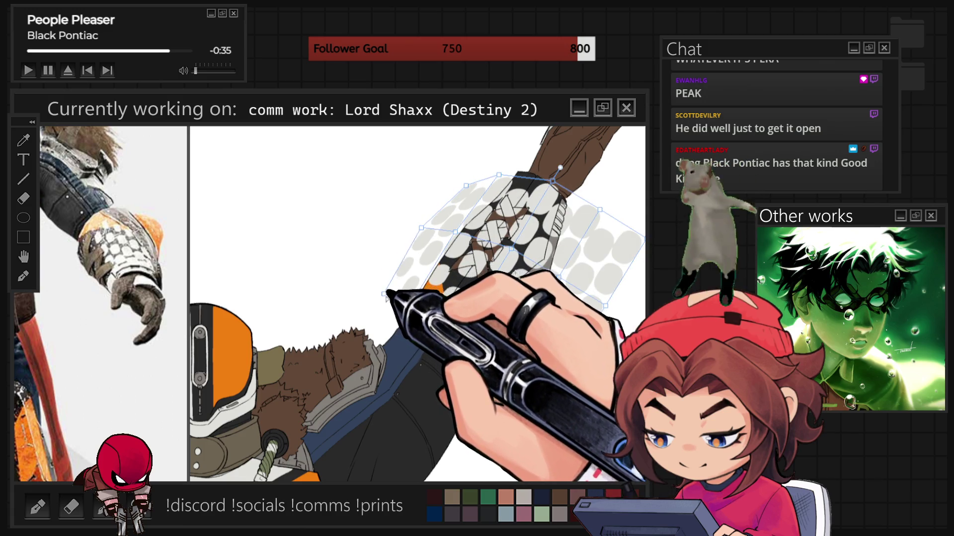
{"action": "mouse_move", "coordinate": [436, 228]}
{"action": "left_mouse_down"}
{"action": "mouse_move", "coordinate": [426, 224]}
{"action": "mouse_move", "coordinate": [434, 228]}
{"action": "mouse_move", "coordinate": [383, 308]}
{"action": "mouse_move", "coordinate": [490, 245]}
{"action": "mouse_move", "coordinate": [546, 185]}
{"action": "left_mouse_up"}
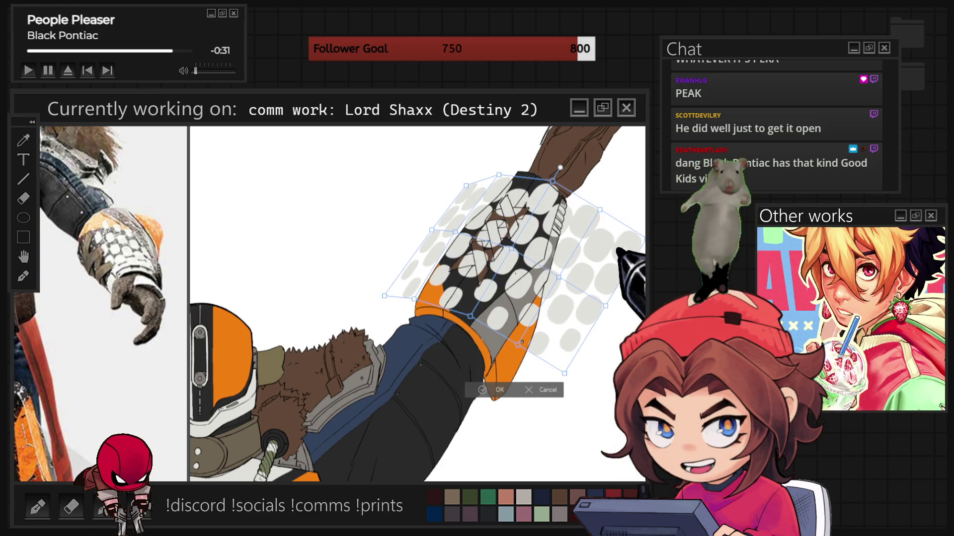
{"action": "mouse_move", "coordinate": [566, 232]}
{"action": "left_mouse_down"}
{"action": "mouse_move", "coordinate": [617, 212]}
{"action": "mouse_move", "coordinate": [592, 202]}
{"action": "mouse_move", "coordinate": [568, 208]}
{"action": "mouse_move", "coordinate": [498, 342]}
{"action": "left_mouse_up"}
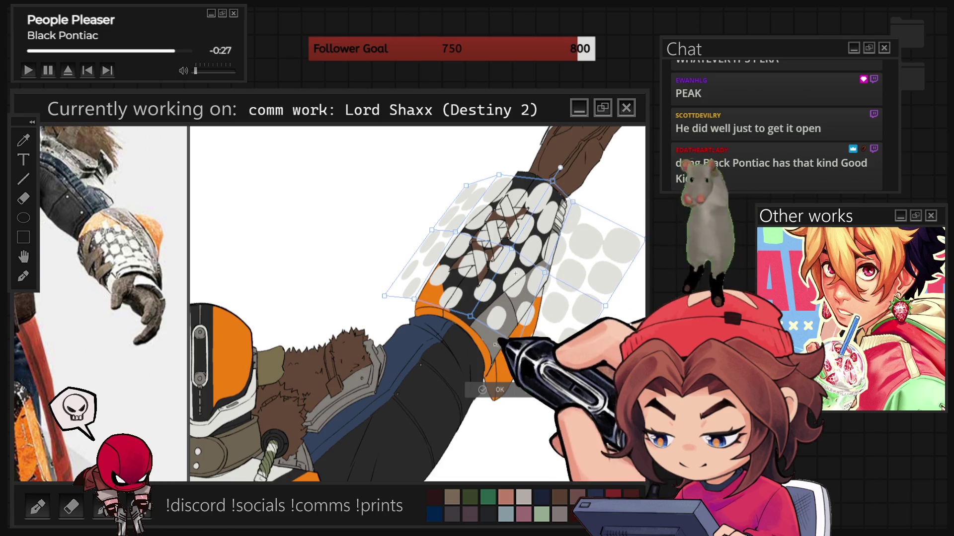
{"action": "left_click_drag", "start_coordinate": [568, 376], "coordinate": [530, 366]}
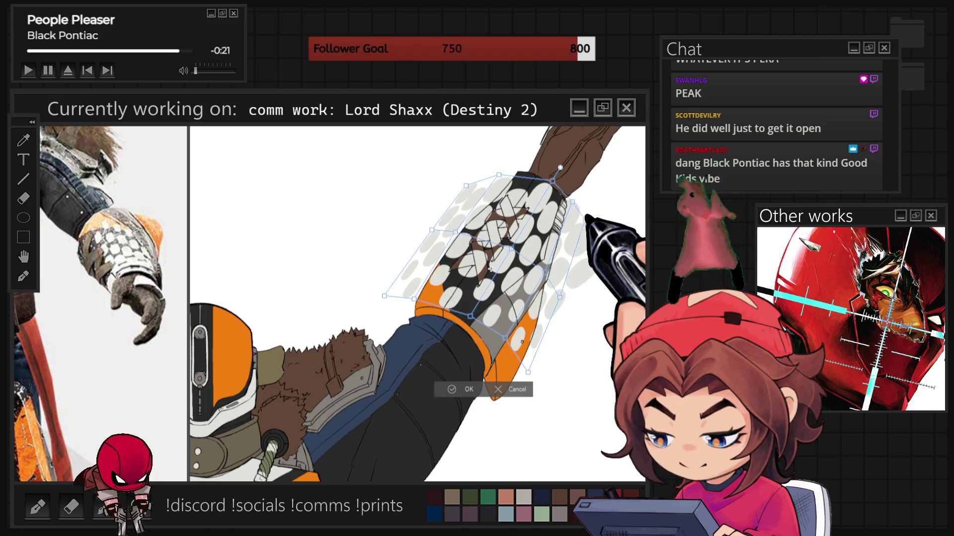
{"action": "left_click_drag", "start_coordinate": [560, 168], "coordinate": [556, 167]}
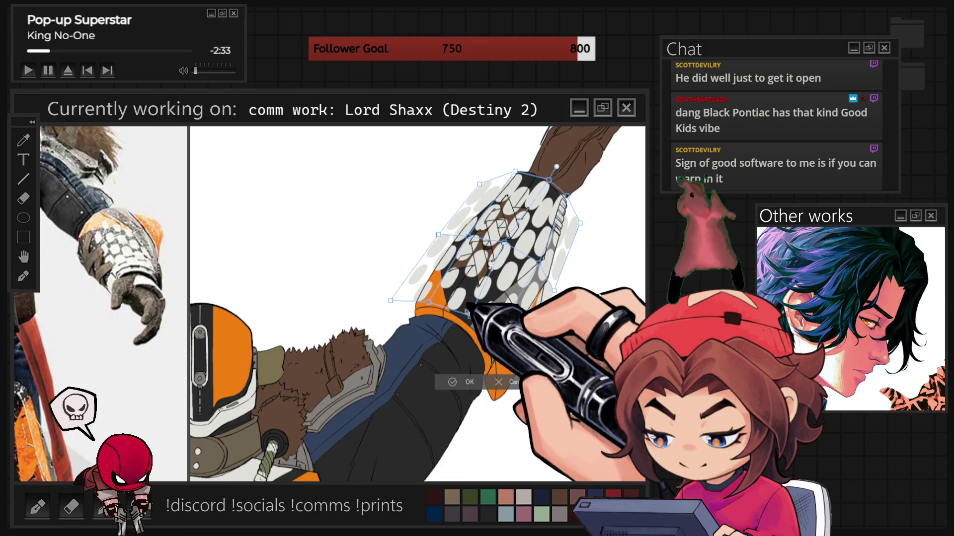
{"action": "left_click", "coordinate": [450, 381]}
{"action": "key", "text": "ctrl+t"}
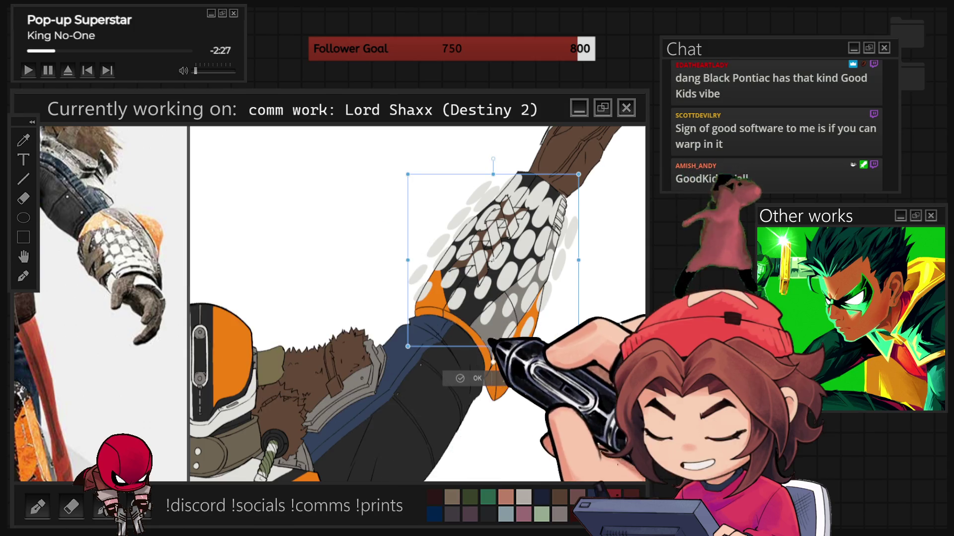
- Narrow the warped oval scale pattern slightly to fit the gauntlet and commit it
{"action": "left_click_drag", "start_coordinate": [497, 348], "coordinate": [498, 310]}
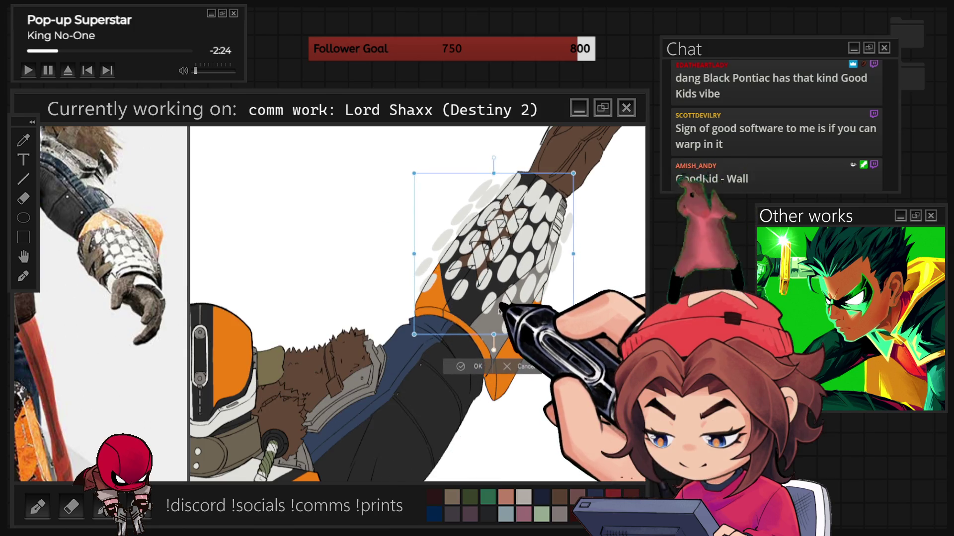
{"action": "left_click", "coordinate": [462, 366]}
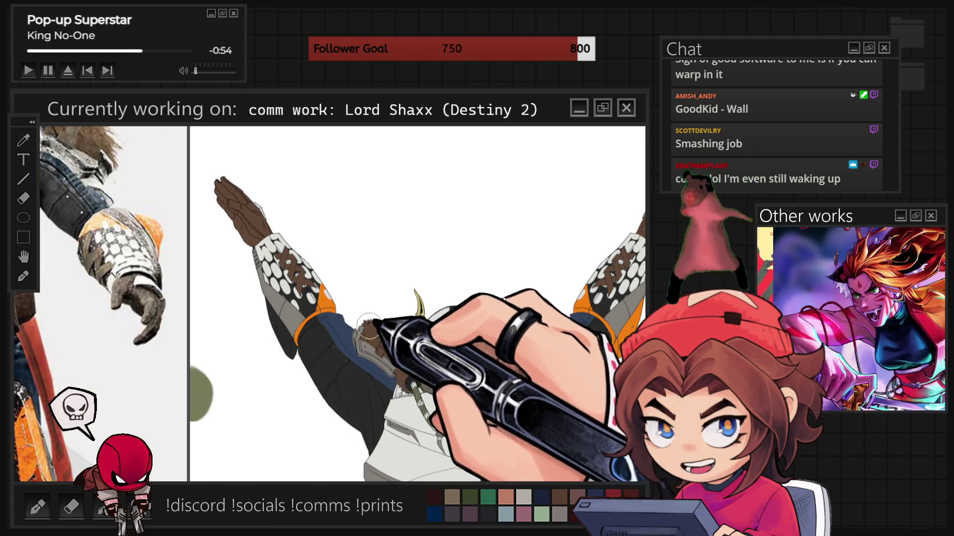
- Enlarge the brush with the ] key
{"action": "key", "text": "bracketright"}
{"action": "key", "text": "bracketright"}
{"action": "key", "text": "bracketright"}
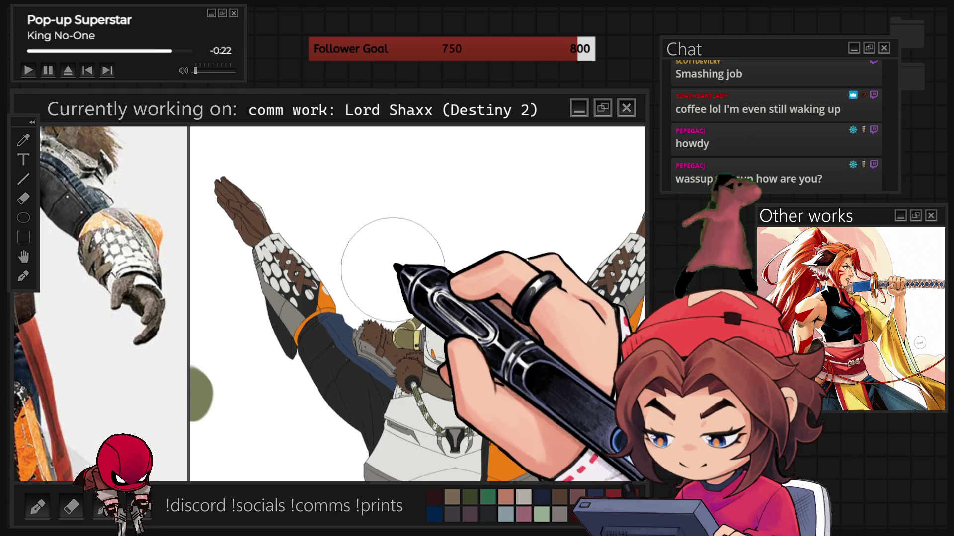
- Undo the colour swatch blobs painted beside the figure
{"action": "scroll", "coordinate": [596, 304], "scroll_direction": "down", "scroll_amount": 2}
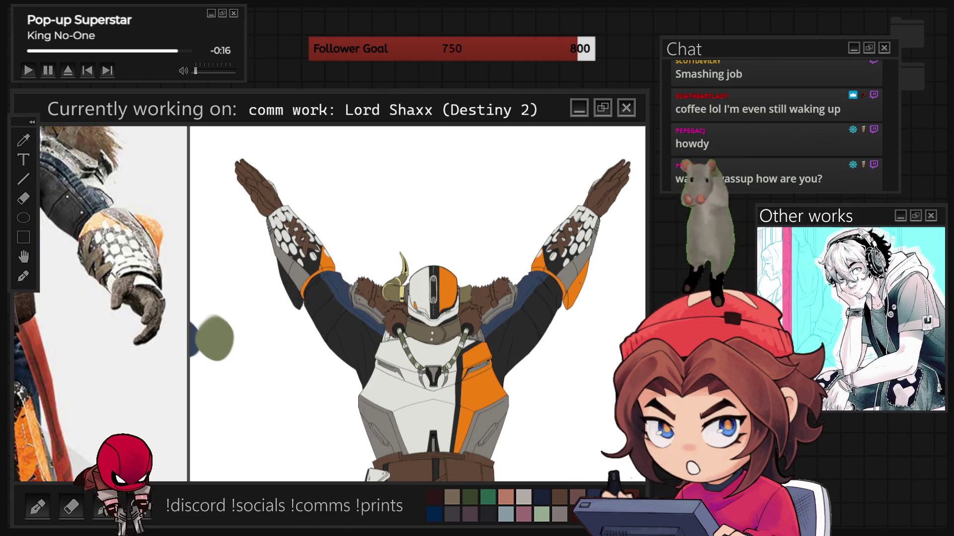
{"action": "scroll", "coordinate": [603, 322], "scroll_direction": "down", "scroll_amount": 3}
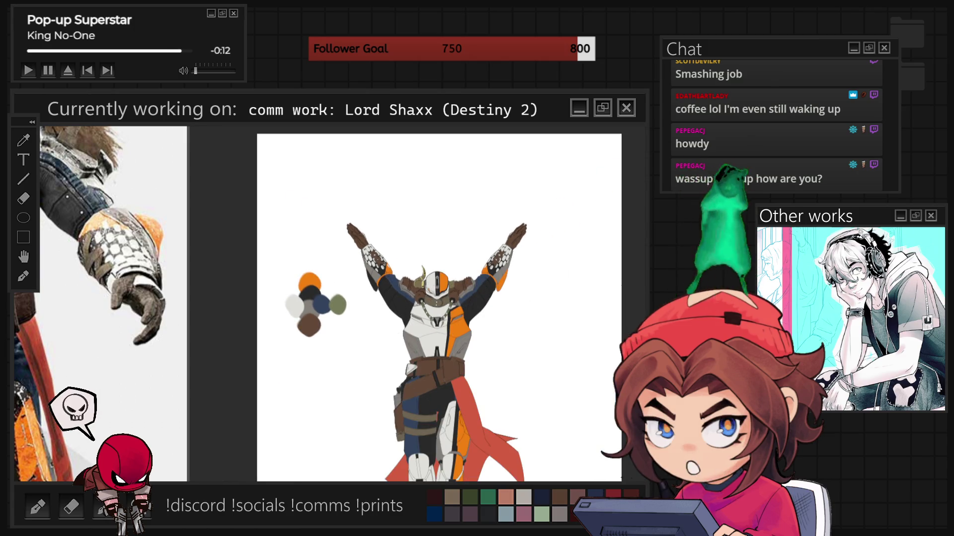
{"action": "key", "text": "ctrl+z"}
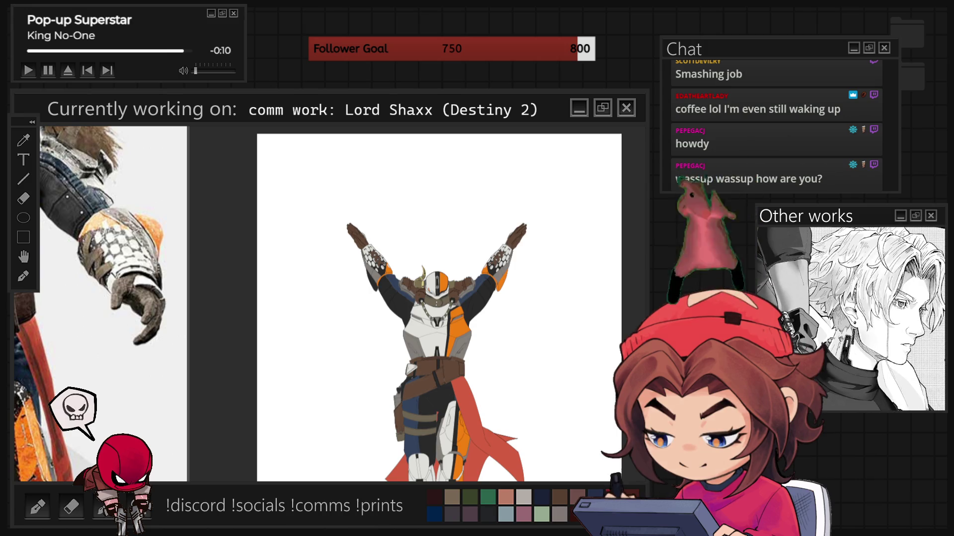
- Zoom in on the reference's orange tabard and the figure's belt, legs and cape
{"action": "scroll", "coordinate": [459, 308], "scroll_direction": "down", "scroll_amount": 3}
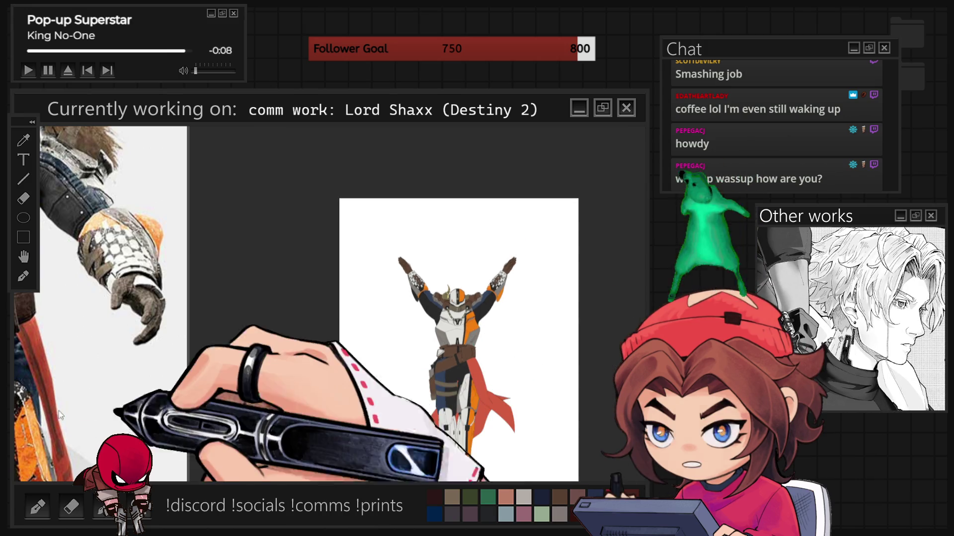
{"action": "scroll", "coordinate": [113, 303], "scroll_direction": "down", "scroll_amount": 2}
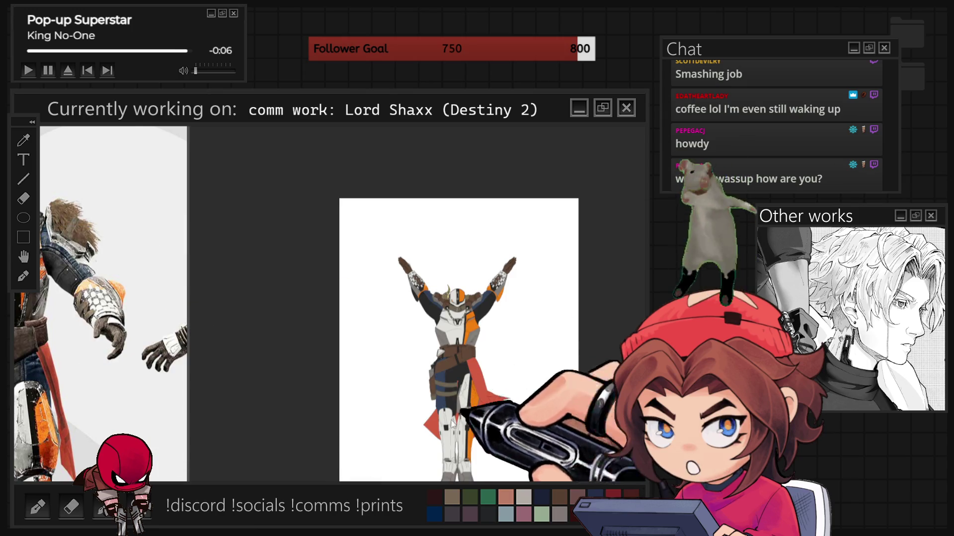
{"action": "scroll", "coordinate": [99, 308], "scroll_direction": "down", "scroll_amount": 1}
{"action": "scroll", "coordinate": [100, 323], "scroll_direction": "down", "scroll_amount": 3}
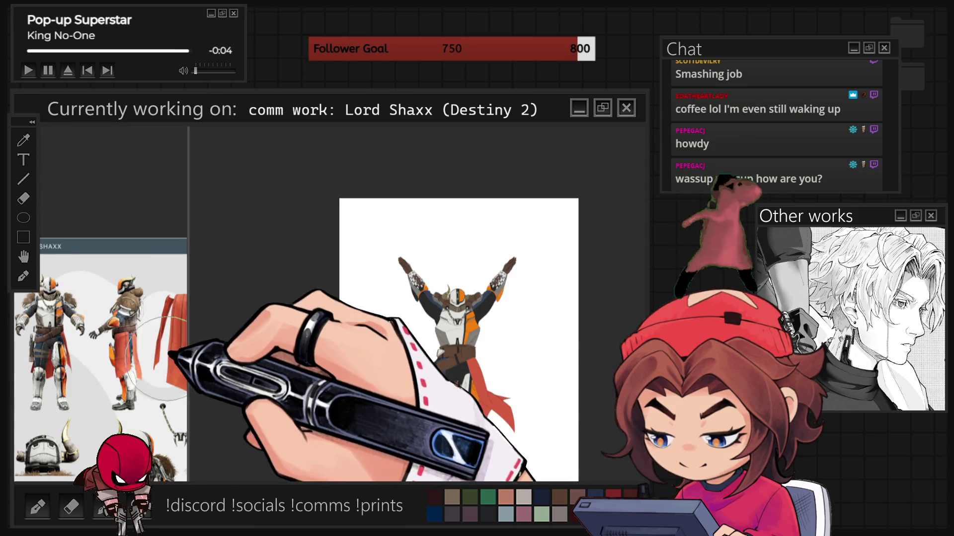
{"action": "scroll", "coordinate": [158, 333], "scroll_direction": "up", "scroll_amount": 3}
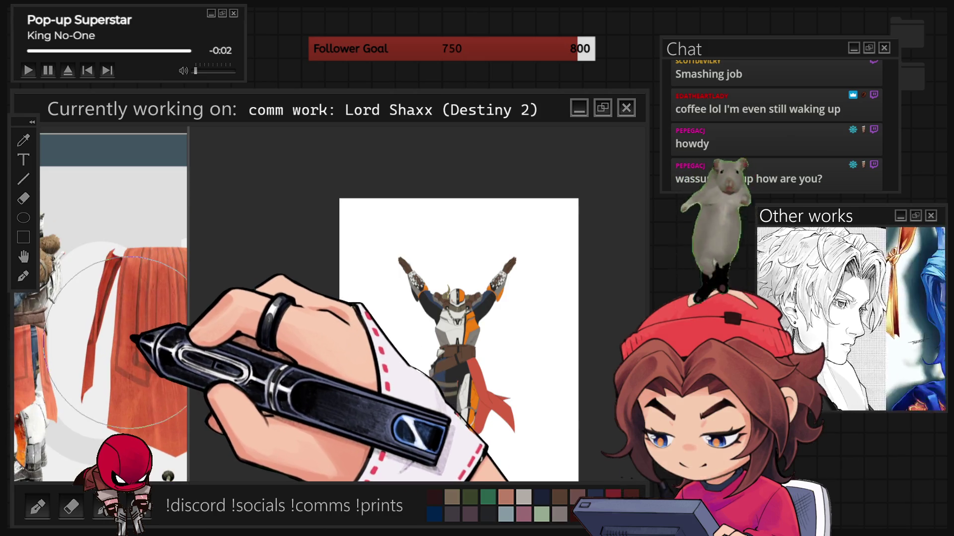
{"action": "scroll", "coordinate": [139, 333], "scroll_direction": "up", "scroll_amount": 2}
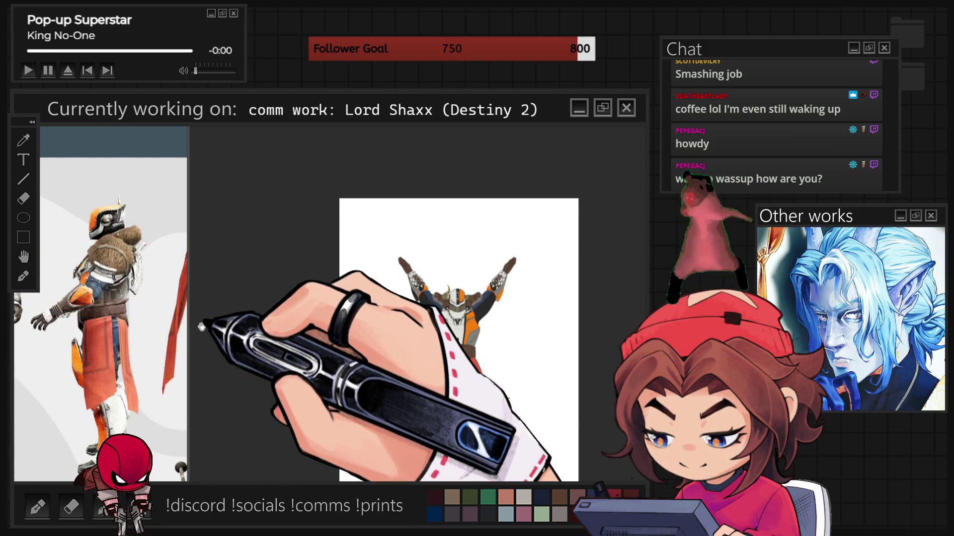
{"action": "scroll", "coordinate": [99, 298], "scroll_direction": "down", "scroll_amount": 3}
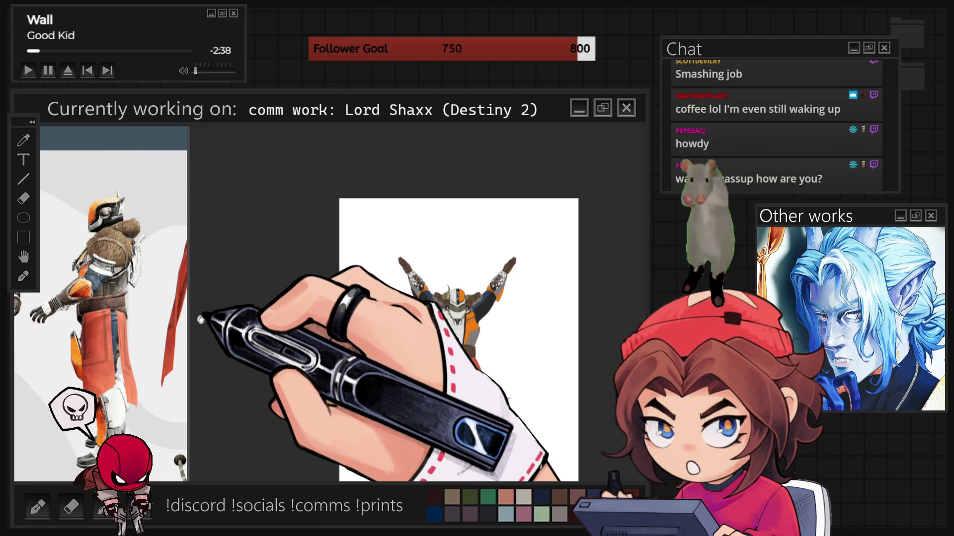
{"action": "scroll", "coordinate": [99, 348], "scroll_direction": "up", "scroll_amount": 3}
{"action": "scroll", "coordinate": [45, 383], "scroll_direction": "down", "scroll_amount": 3}
{"action": "scroll", "coordinate": [74, 343], "scroll_direction": "up", "scroll_amount": 3}
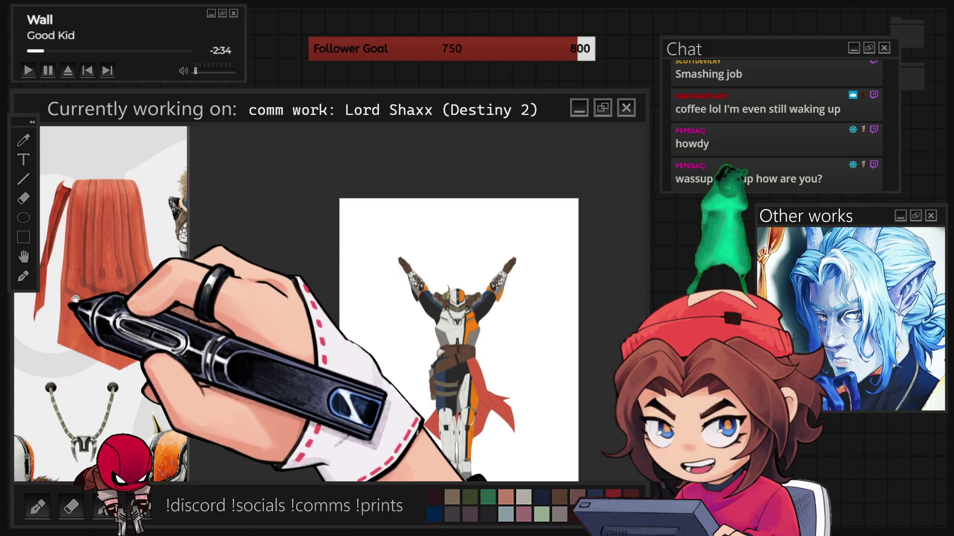
{"action": "scroll", "coordinate": [99, 298], "scroll_direction": "down", "scroll_amount": 2}
{"action": "scroll", "coordinate": [75, 298], "scroll_direction": "up", "scroll_amount": 3}
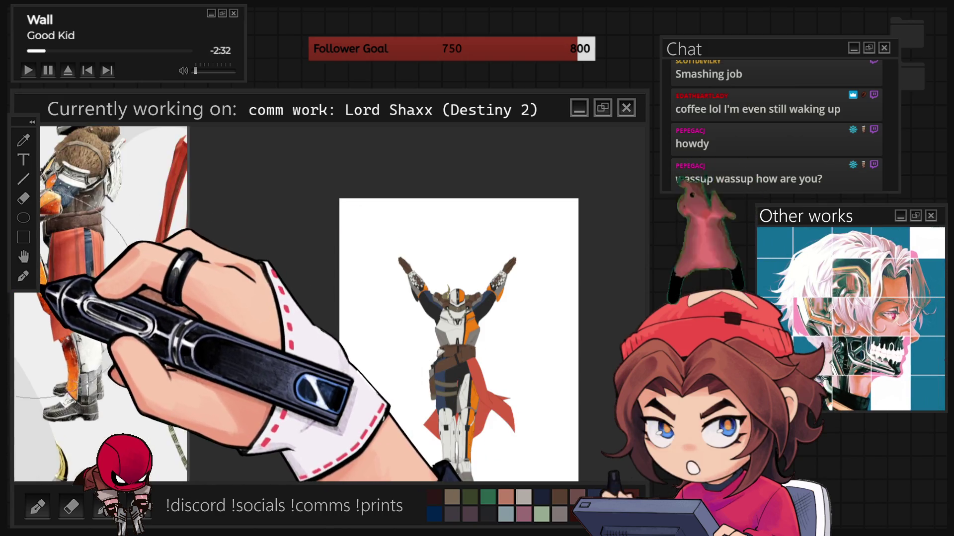
{"action": "scroll", "coordinate": [527, 397], "scroll_direction": "up", "scroll_amount": 5}
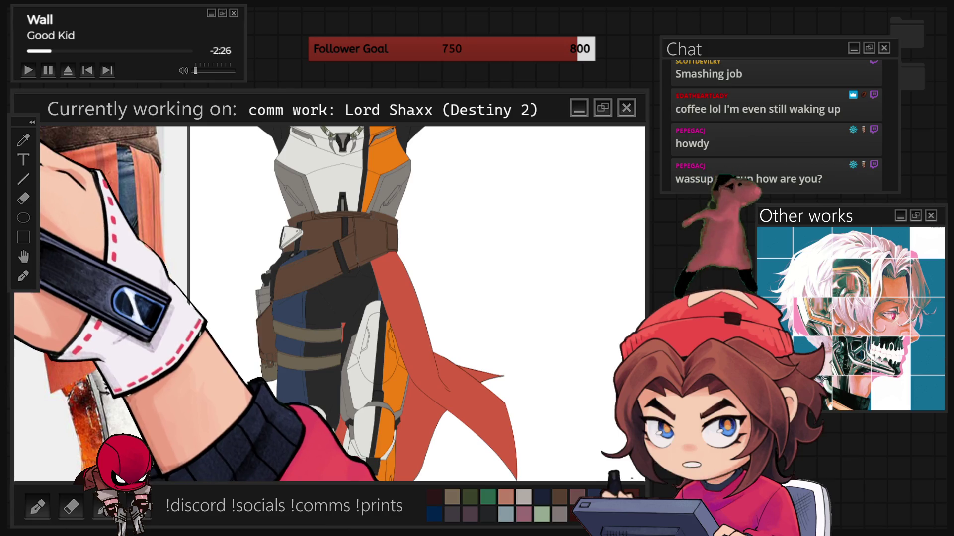
{"action": "left_click", "coordinate": [403, 325]}
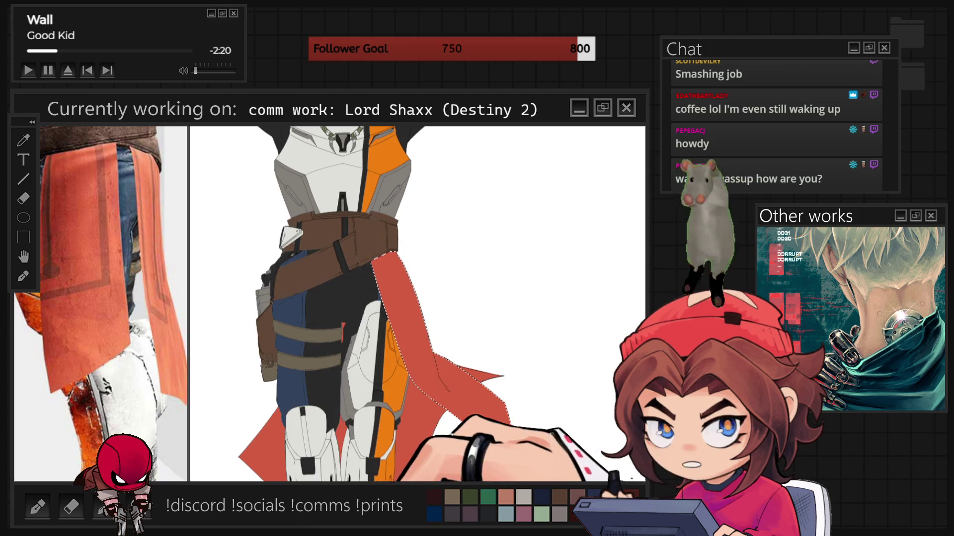
{"action": "scroll", "coordinate": [554, 406], "scroll_direction": "up", "scroll_amount": 2}
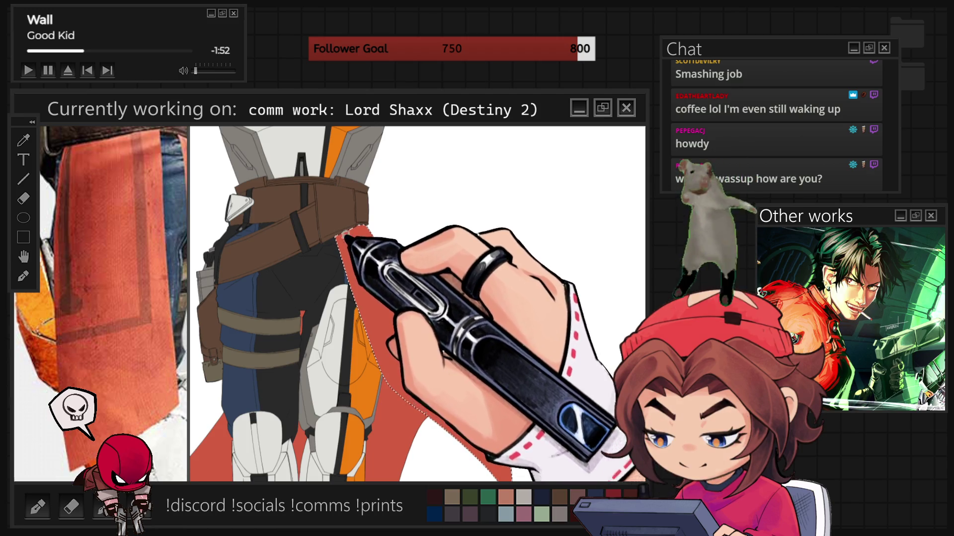
{"action": "key", "text": "ctrl+d"}
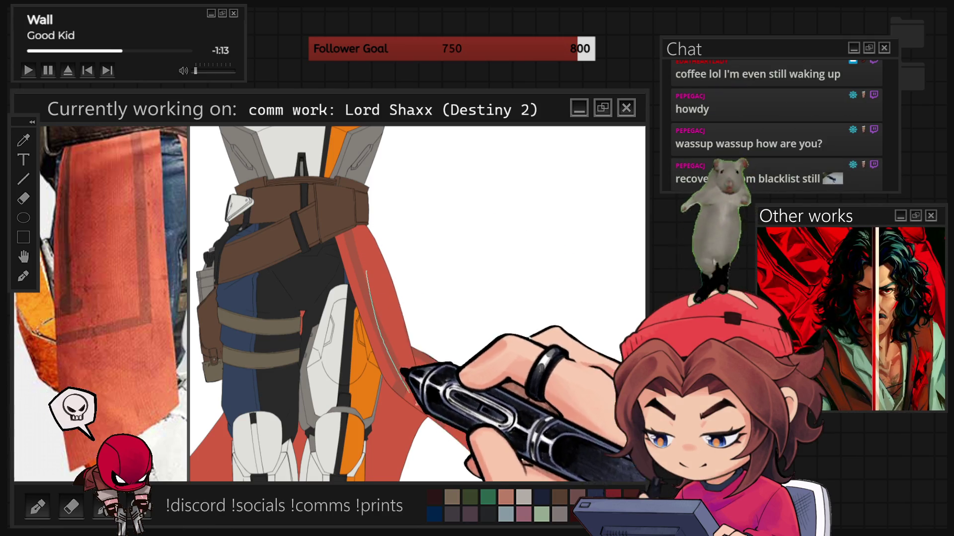
- Paint a darker red stripe down the tabard's edge, adjusting brush size with [ and ]
{"action": "left_click_drag", "start_coordinate": [420, 390], "coordinate": [366, 233]}
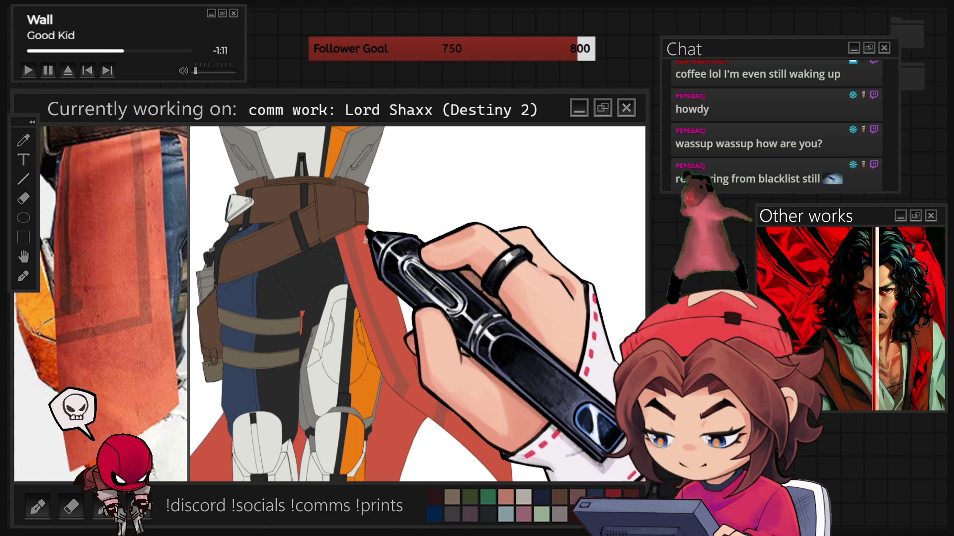
{"action": "left_click_drag", "start_coordinate": [375, 278], "coordinate": [366, 230]}
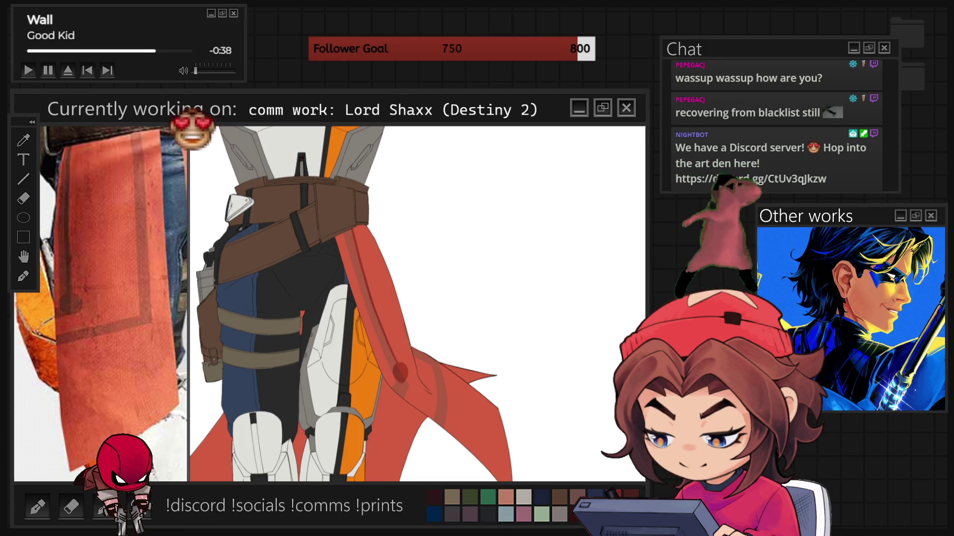
{"action": "scroll", "coordinate": [349, 375], "scroll_direction": "up", "scroll_amount": 3}
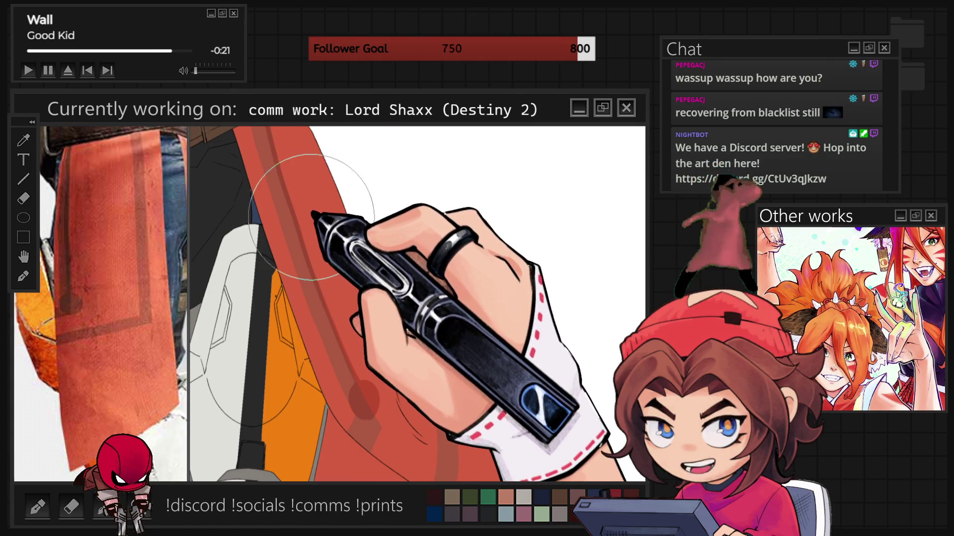
{"action": "key", "text": "bracketright"}
{"action": "key", "text": "bracketright"}
{"action": "key", "text": "bracketright"}
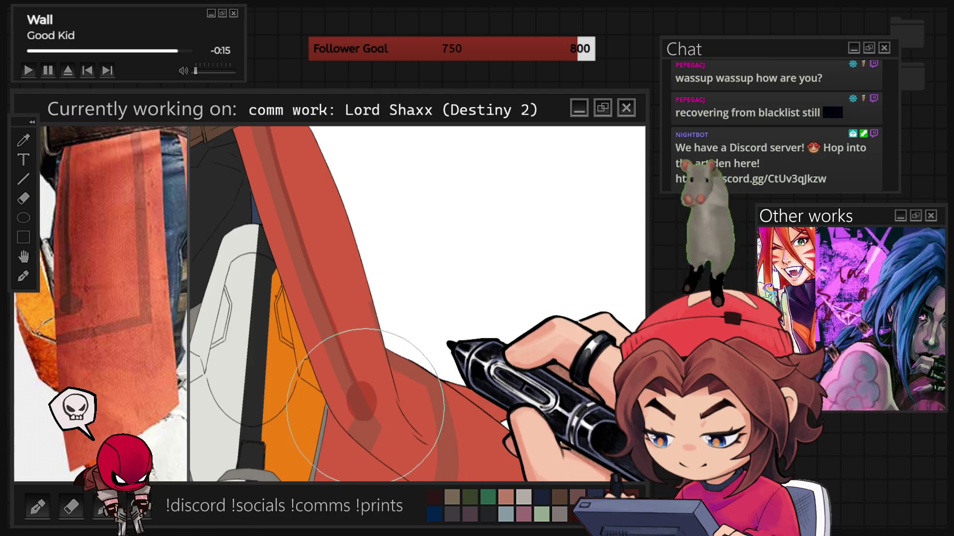
{"action": "key", "text": "bracketleft"}
{"action": "key", "text": "bracketleft"}
{"action": "key", "text": "bracketleft"}
{"action": "key", "text": "bracketleft"}
{"action": "key", "text": "bracketleft"}
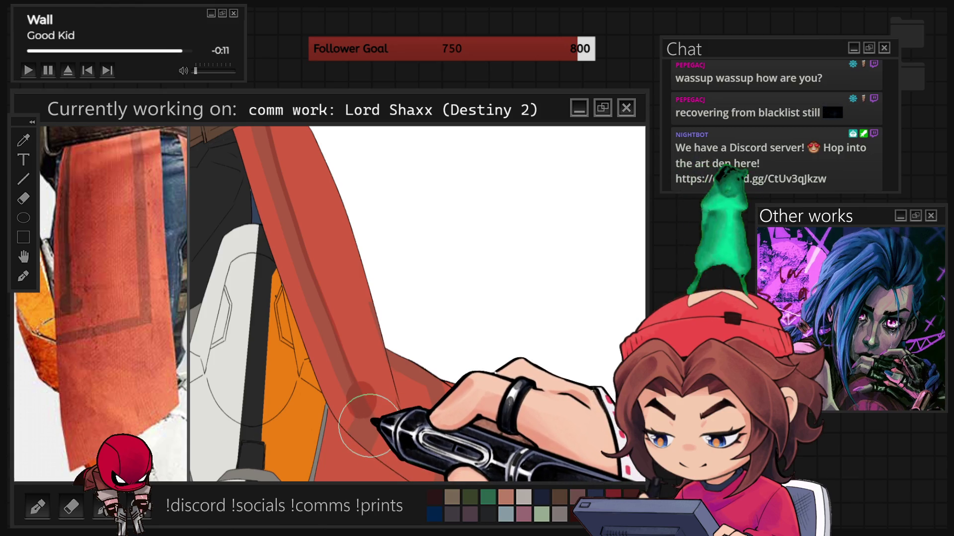
{"action": "left_click_drag", "start_coordinate": [369, 425], "coordinate": [370, 404]}
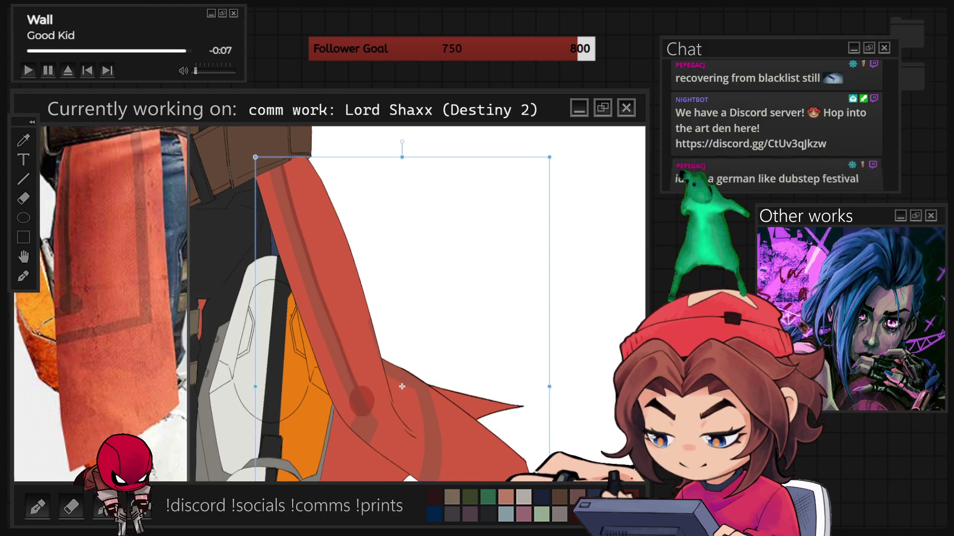
- Pull the red tabard's bottom edge up a few pixels with Ctrl+T
{"action": "key", "text": "Return"}
{"action": "scroll", "coordinate": [420, 406], "scroll_direction": "down", "scroll_amount": 3}
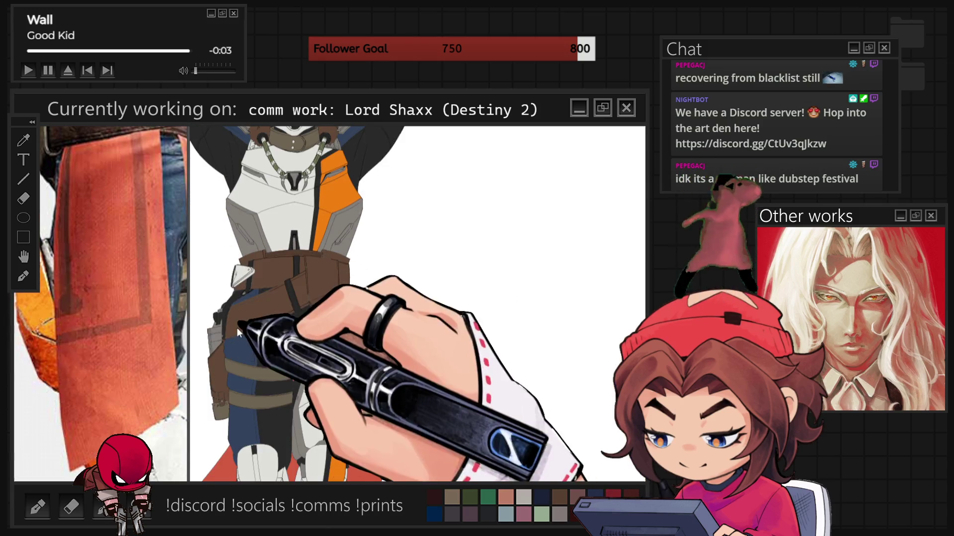
{"action": "key", "text": "ctrl+t"}
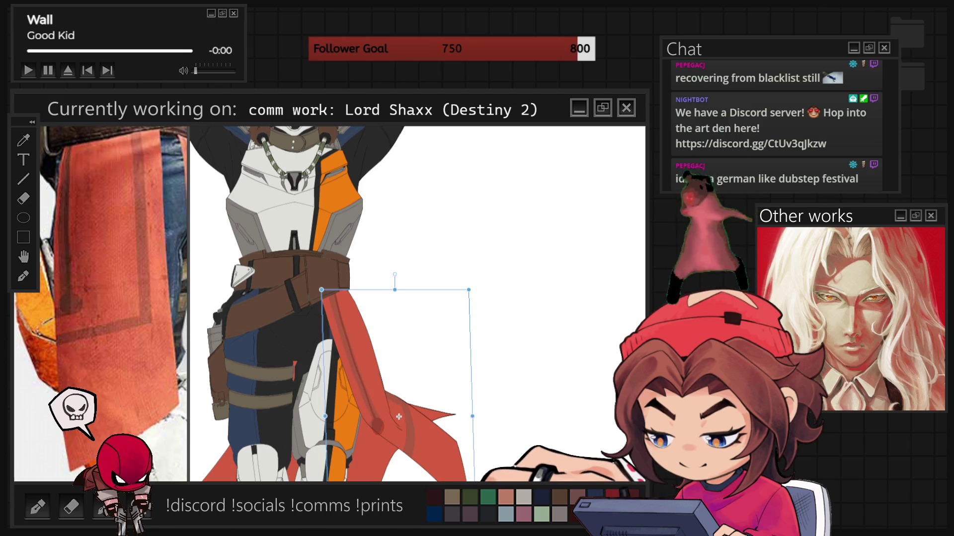
{"action": "left_click_drag", "start_coordinate": [399, 416], "coordinate": [400, 414]}
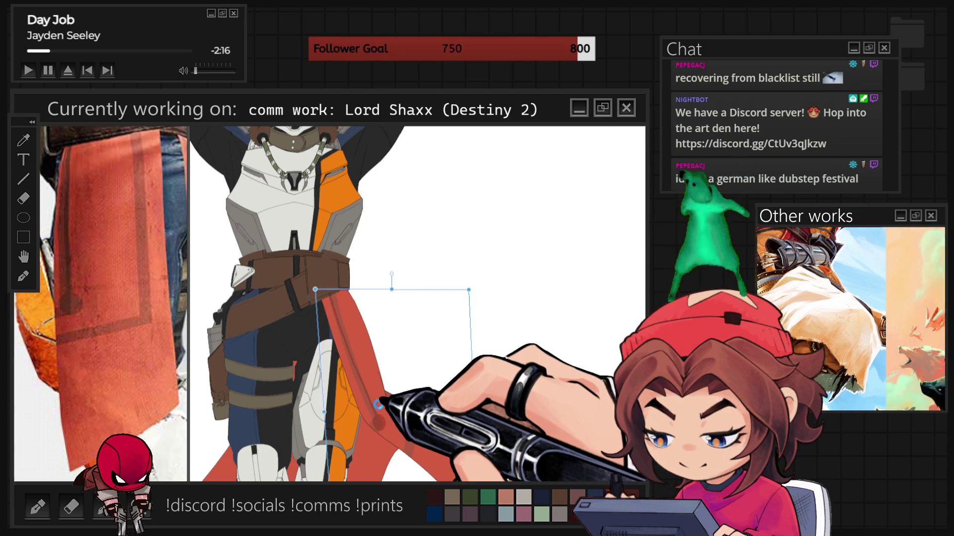
{"action": "key", "text": "Return"}
{"action": "scroll", "coordinate": [374, 426], "scroll_direction": "up", "scroll_amount": 3}
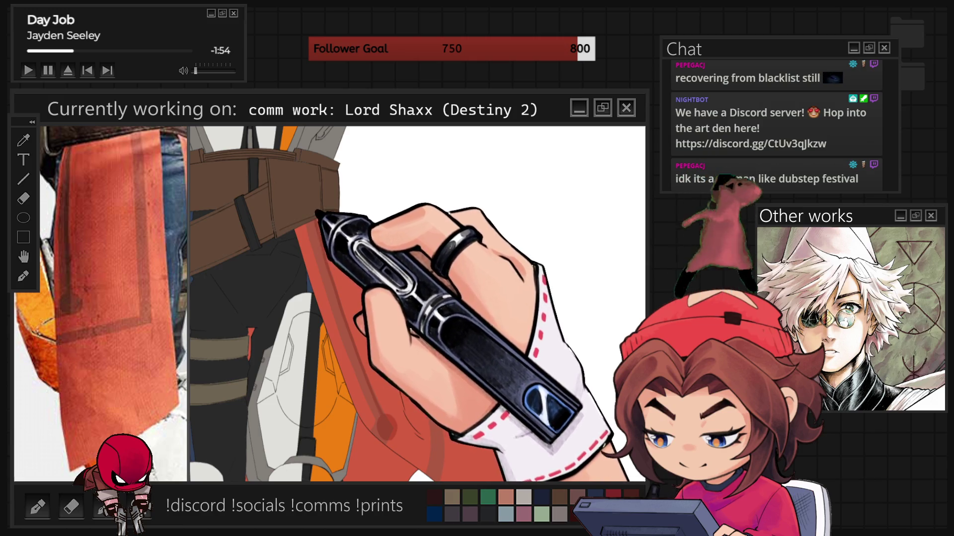
{"action": "scroll", "coordinate": [394, 160], "scroll_direction": "down", "scroll_amount": 5}
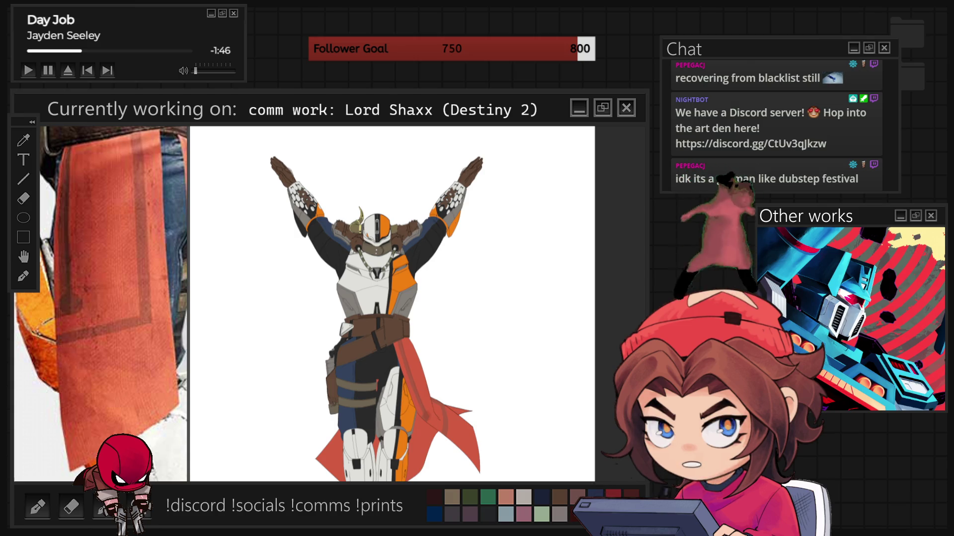
- Review the references, then display the coloured figure over the brown background
{"action": "scroll", "coordinate": [475, 419], "scroll_direction": "up", "scroll_amount": 3}
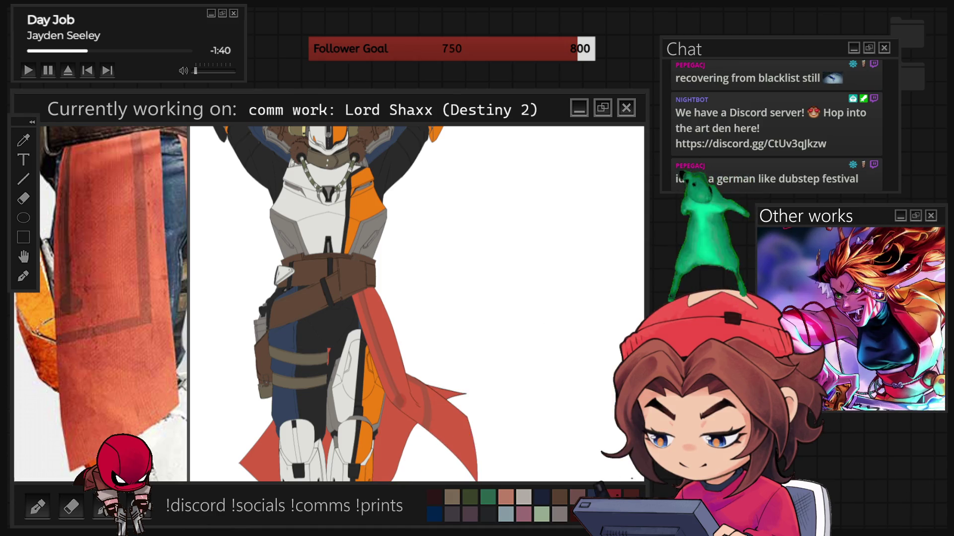
{"action": "scroll", "coordinate": [418, 303], "scroll_direction": "down", "scroll_amount": 3}
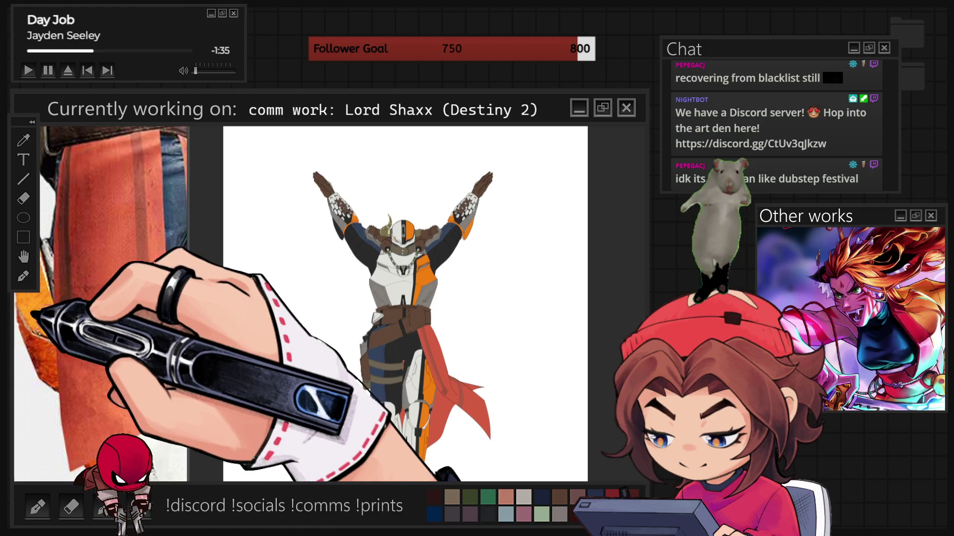
{"action": "scroll", "coordinate": [99, 303], "scroll_direction": "down", "scroll_amount": 3}
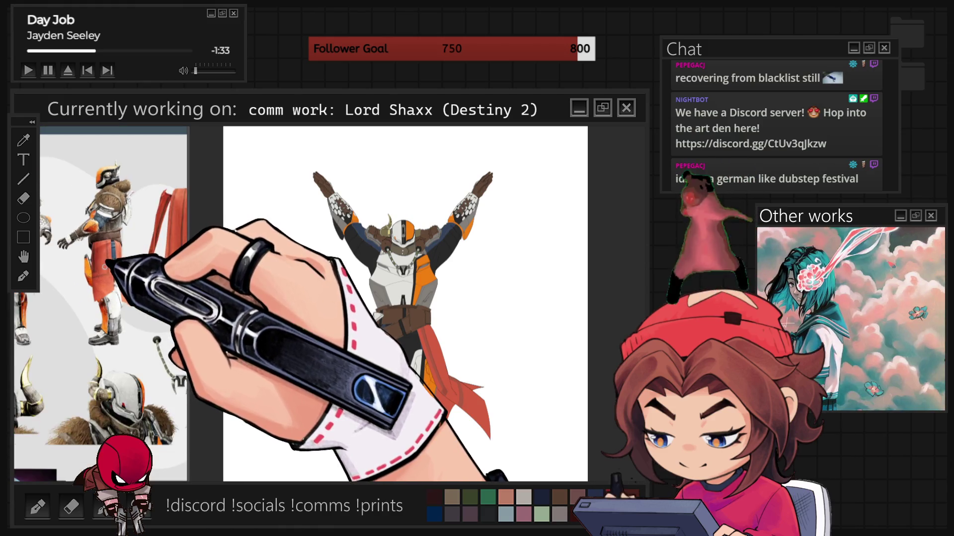
{"action": "scroll", "coordinate": [99, 303], "scroll_direction": "down", "scroll_amount": 3}
{"action": "scroll", "coordinate": [99, 303], "scroll_direction": "up", "scroll_amount": 5}
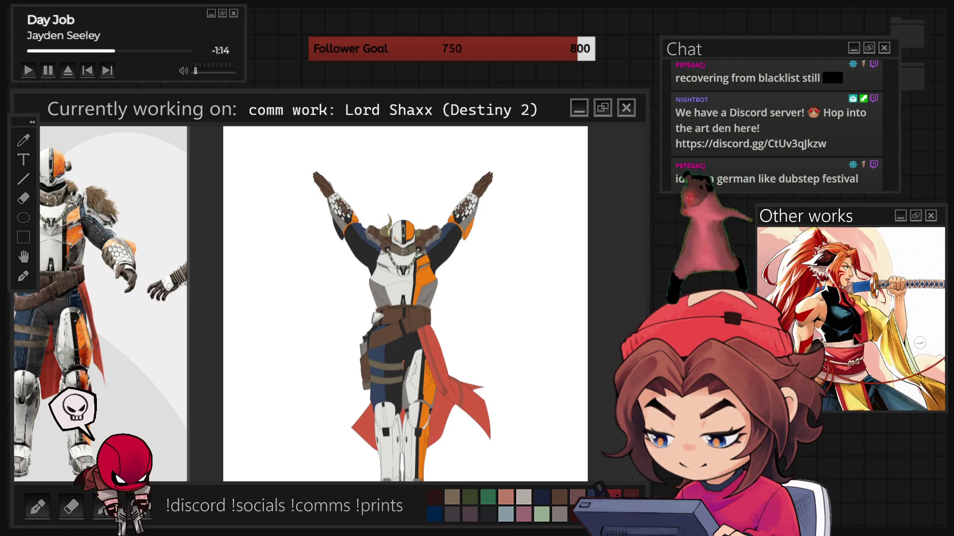
{"action": "key", "text": "ctrl+z"}
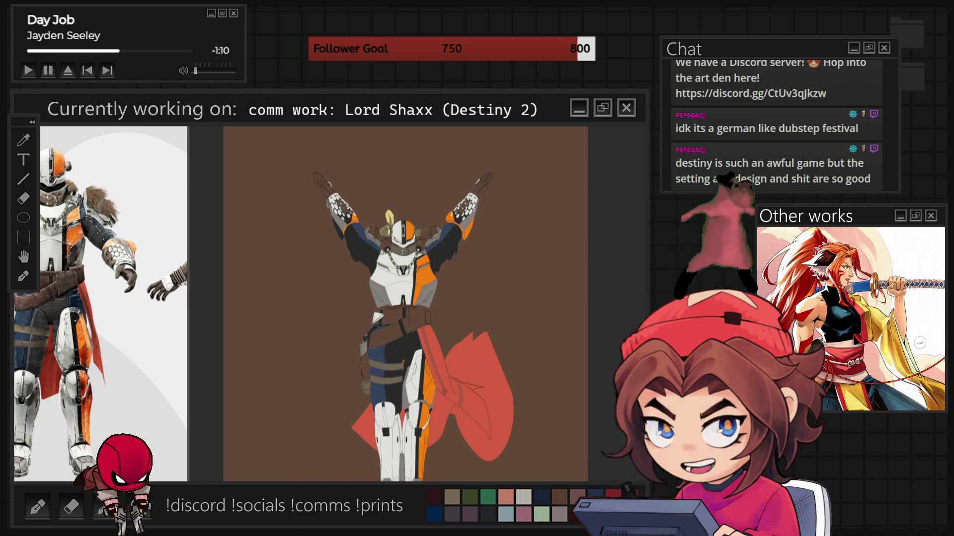
- View the grey flat base tones, then restore the full-colour figure on white
{"action": "key", "text": "ctrl+z"}
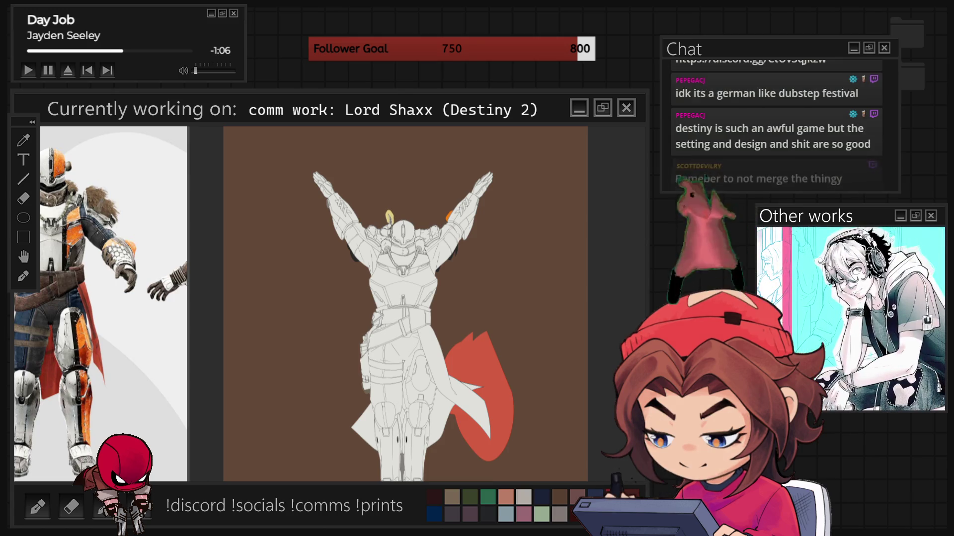
{"action": "key", "text": "ctrl+z"}
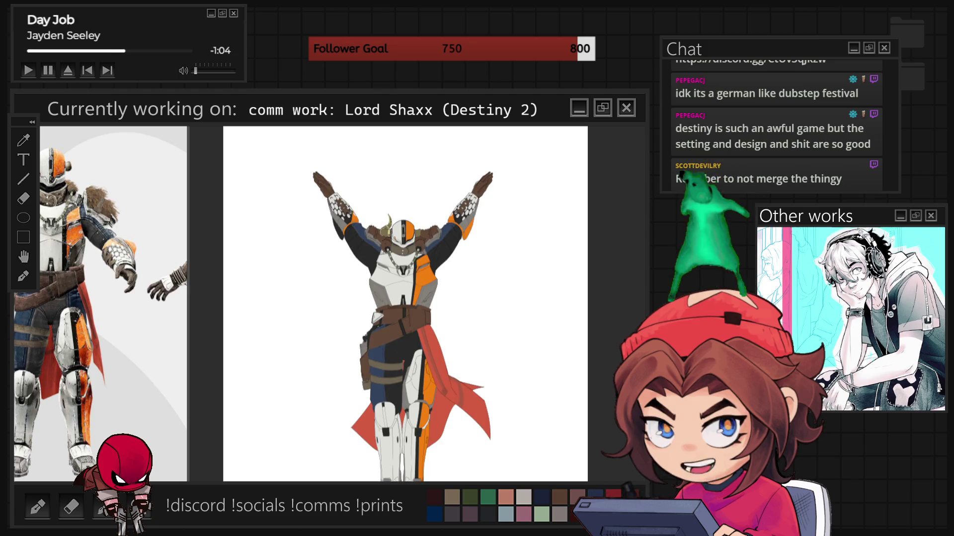
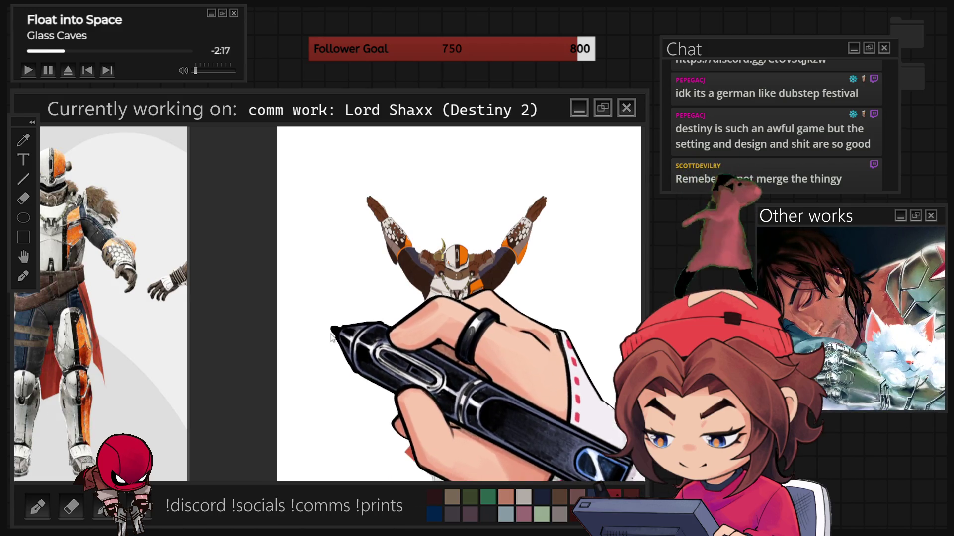
- Paint beige-grey shading over the helmet's left half and a light stroke down the left arm
{"action": "scroll", "coordinate": [461, 269], "scroll_direction": "up", "scroll_amount": 3}
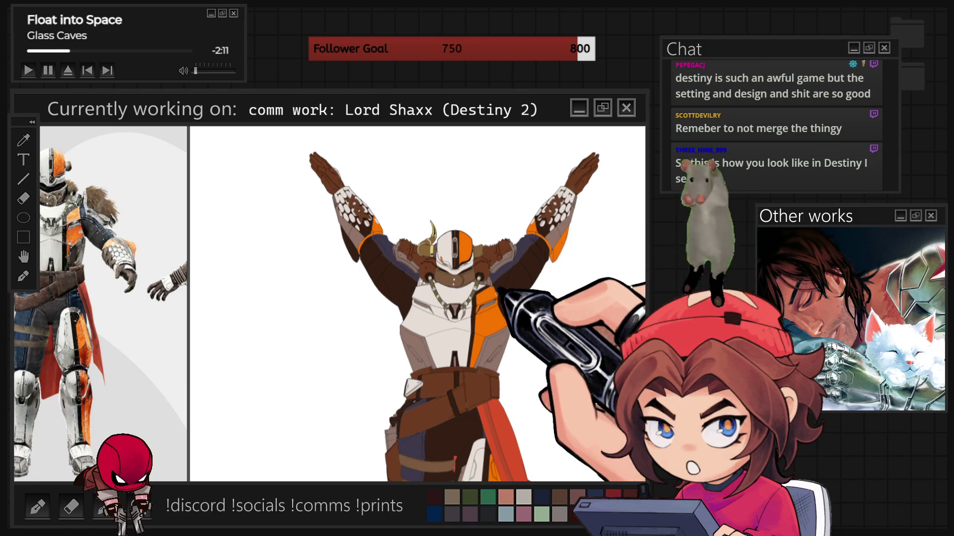
{"action": "scroll", "coordinate": [505, 276], "scroll_direction": "up", "scroll_amount": 1}
{"action": "scroll", "coordinate": [570, 333], "scroll_direction": "down", "scroll_amount": 1}
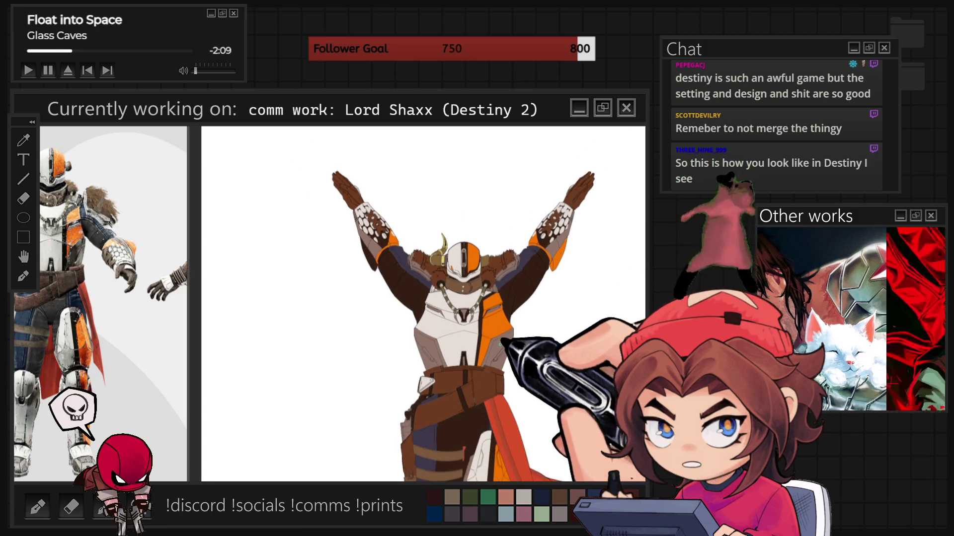
{"action": "scroll", "coordinate": [570, 333], "scroll_direction": "up", "scroll_amount": 2}
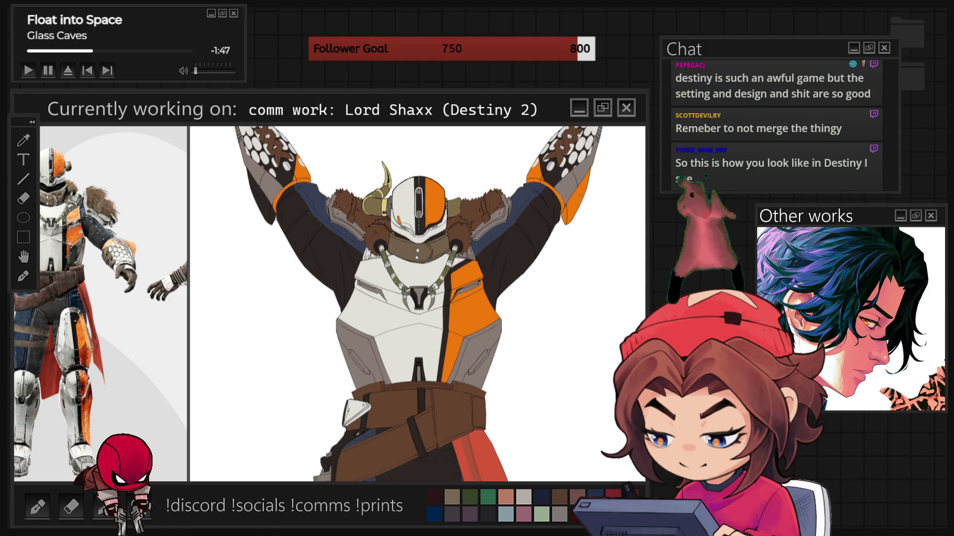
{"action": "scroll", "coordinate": [417, 303], "scroll_direction": "down", "scroll_amount": 5}
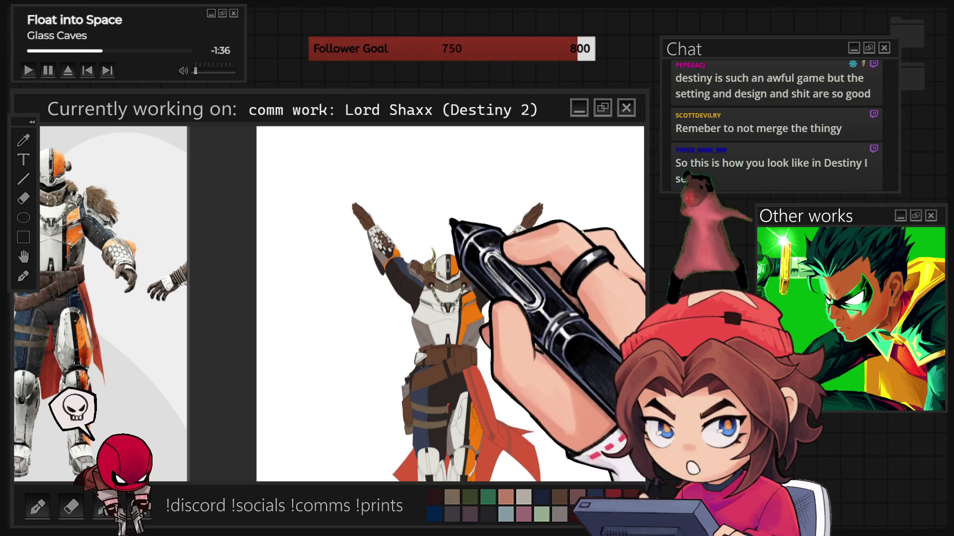
{"action": "scroll", "coordinate": [429, 318], "scroll_direction": "up", "scroll_amount": 5}
{"action": "scroll", "coordinate": [427, 303], "scroll_direction": "down", "scroll_amount": 5}
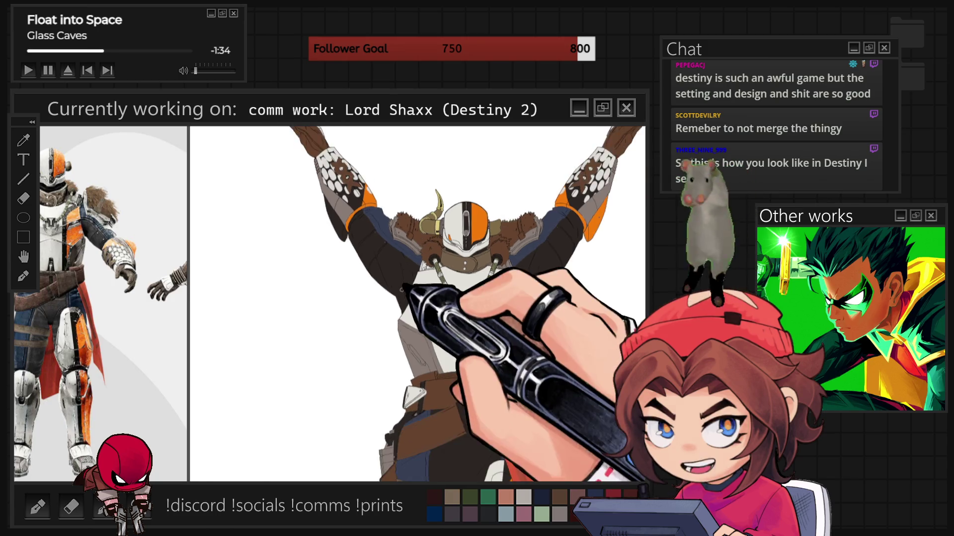
{"action": "scroll", "coordinate": [427, 303], "scroll_direction": "up", "scroll_amount": 2}
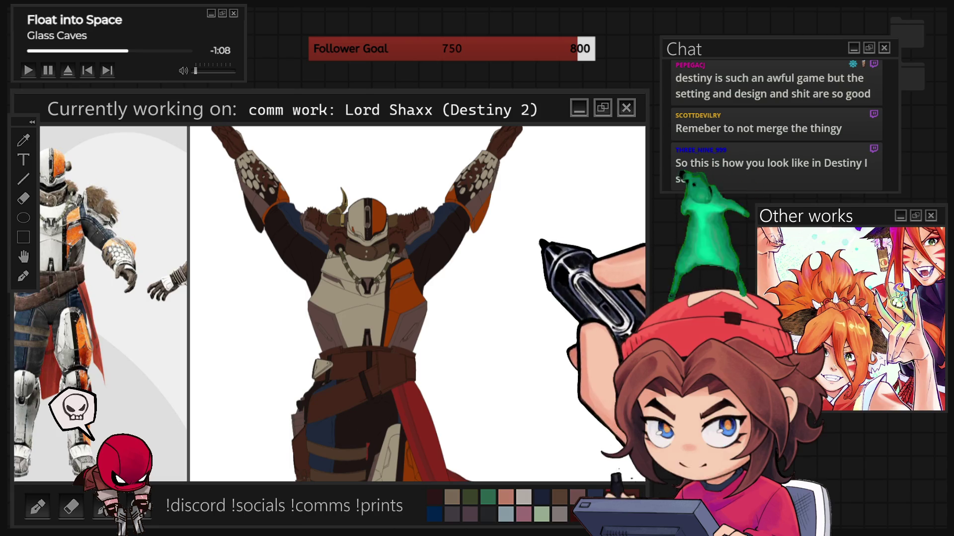
{"action": "scroll", "coordinate": [432, 271], "scroll_direction": "down", "scroll_amount": 3}
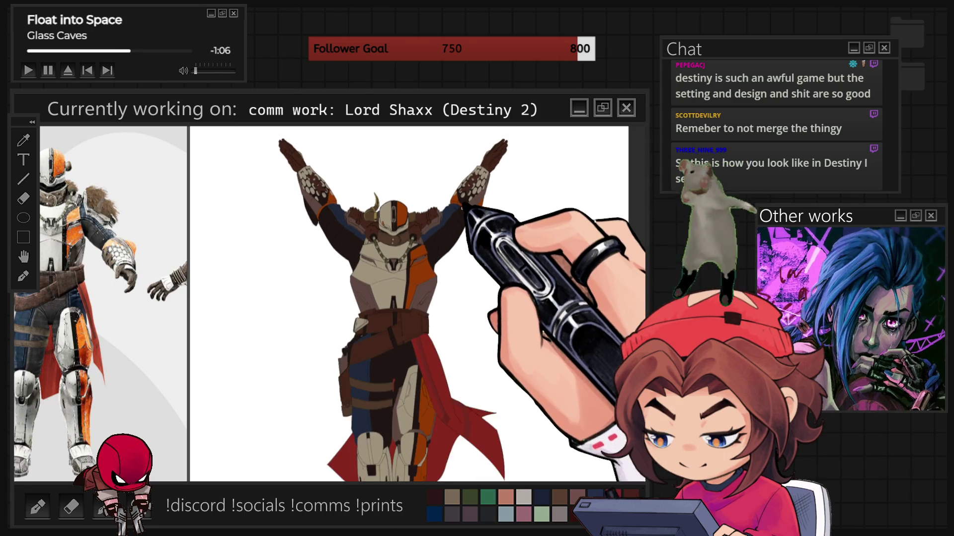
{"action": "scroll", "coordinate": [476, 229], "scroll_direction": "up", "scroll_amount": 1}
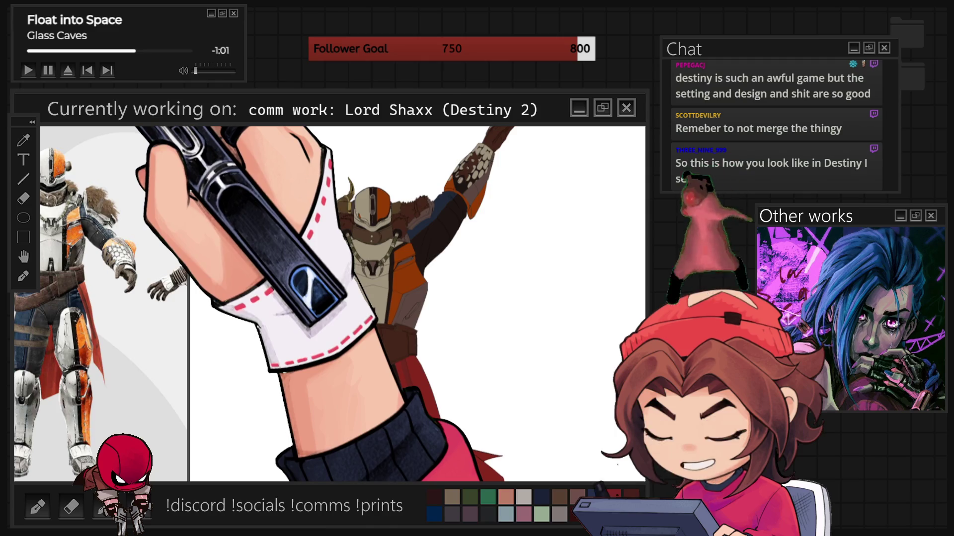
{"action": "scroll", "coordinate": [418, 303], "scroll_direction": "up", "scroll_amount": 2}
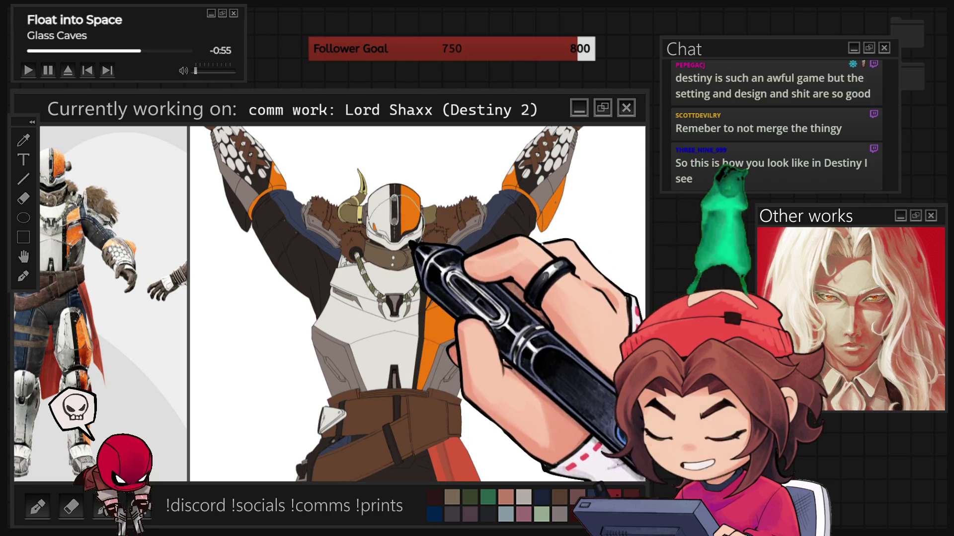
{"action": "left_click_drag", "start_coordinate": [421, 228], "coordinate": [408, 259]}
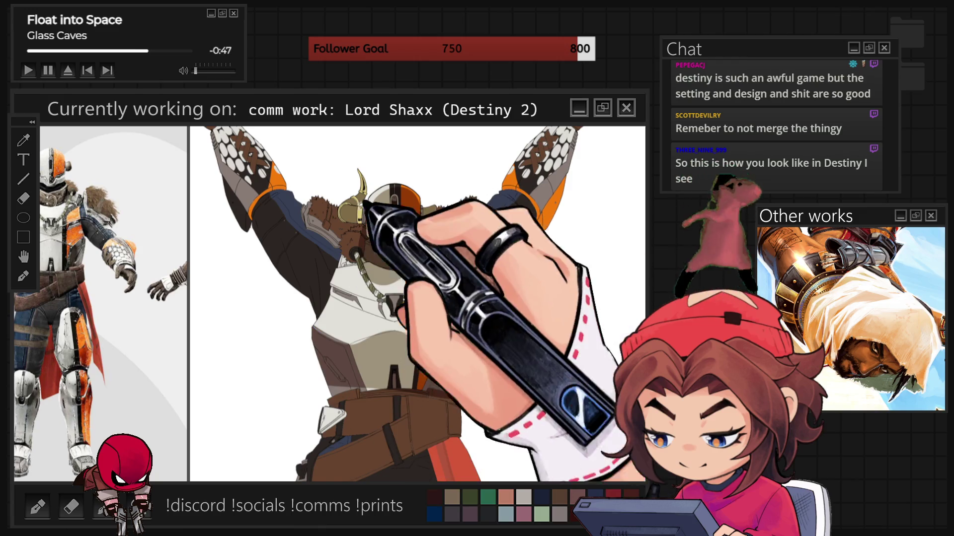
{"action": "left_click_drag", "start_coordinate": [245, 185], "coordinate": [318, 297]}
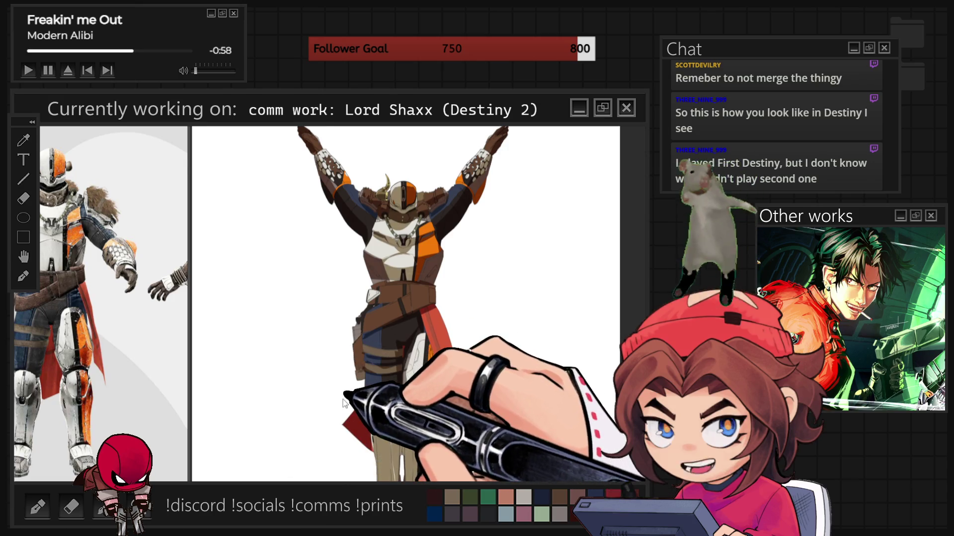
{"action": "scroll", "coordinate": [417, 303], "scroll_direction": "up", "scroll_amount": 3}
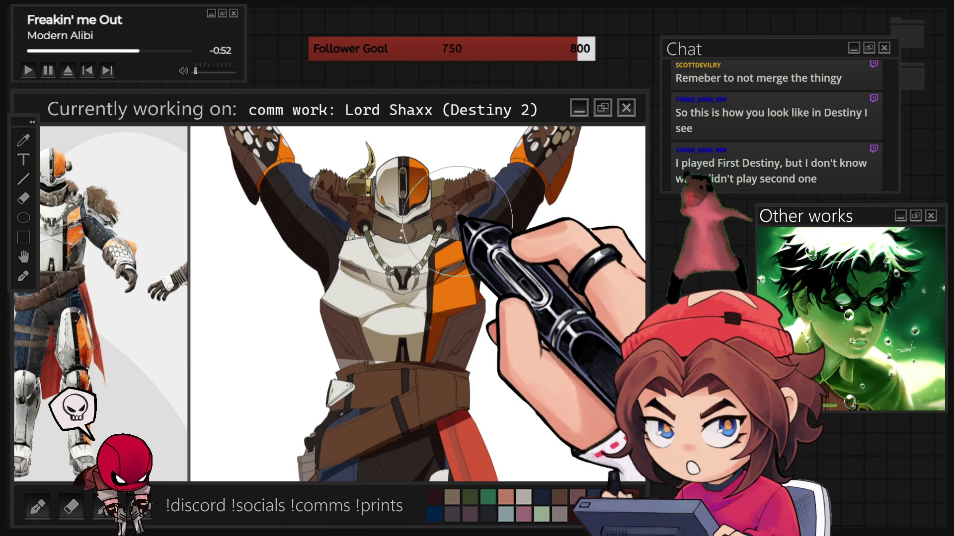
{"action": "scroll", "coordinate": [432, 218], "scroll_direction": "up", "scroll_amount": 1}
{"action": "scroll", "coordinate": [467, 194], "scroll_direction": "up", "scroll_amount": 2}
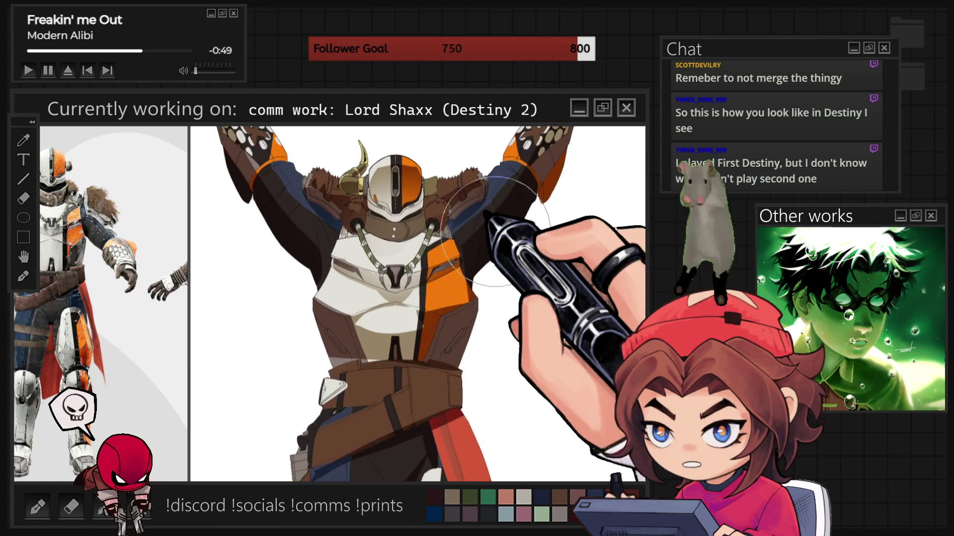
{"action": "scroll", "coordinate": [476, 188], "scroll_direction": "up", "scroll_amount": 2}
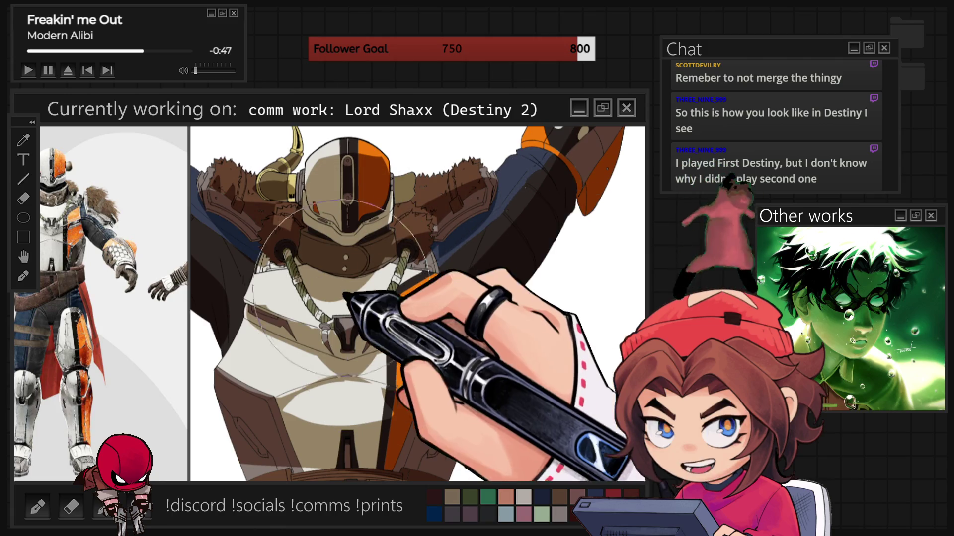
{"action": "scroll", "coordinate": [398, 293], "scroll_direction": "down", "scroll_amount": 3}
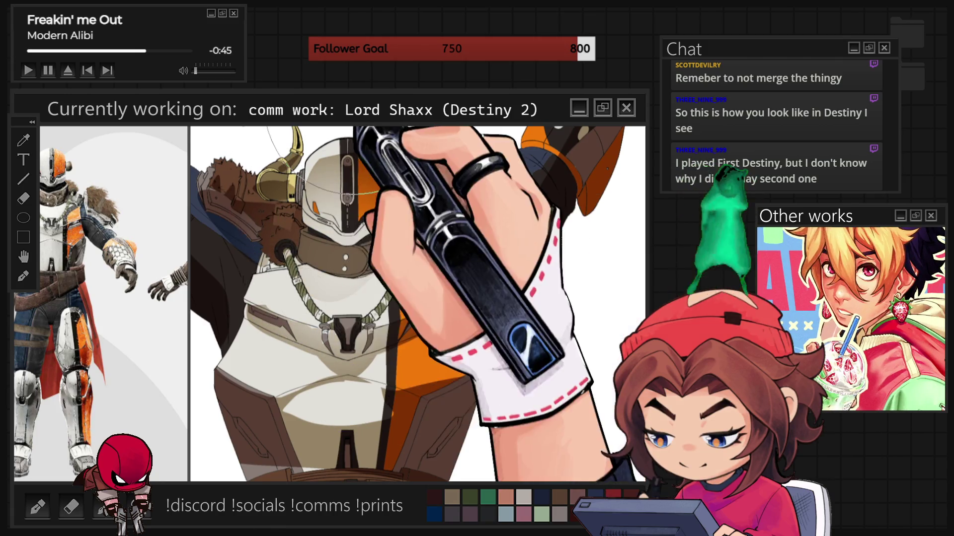
{"action": "scroll", "coordinate": [415, 312], "scroll_direction": "down", "scroll_amount": 2}
{"action": "scroll", "coordinate": [438, 269], "scroll_direction": "down", "scroll_amount": 1}
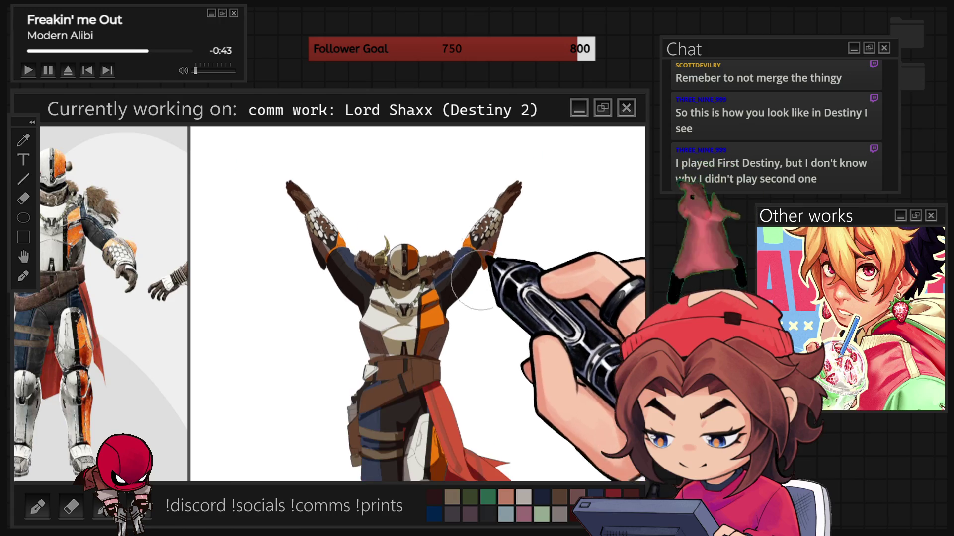
{"action": "scroll", "coordinate": [468, 217], "scroll_direction": "up", "scroll_amount": 3}
{"action": "scroll", "coordinate": [468, 217], "scroll_direction": "up", "scroll_amount": 3}
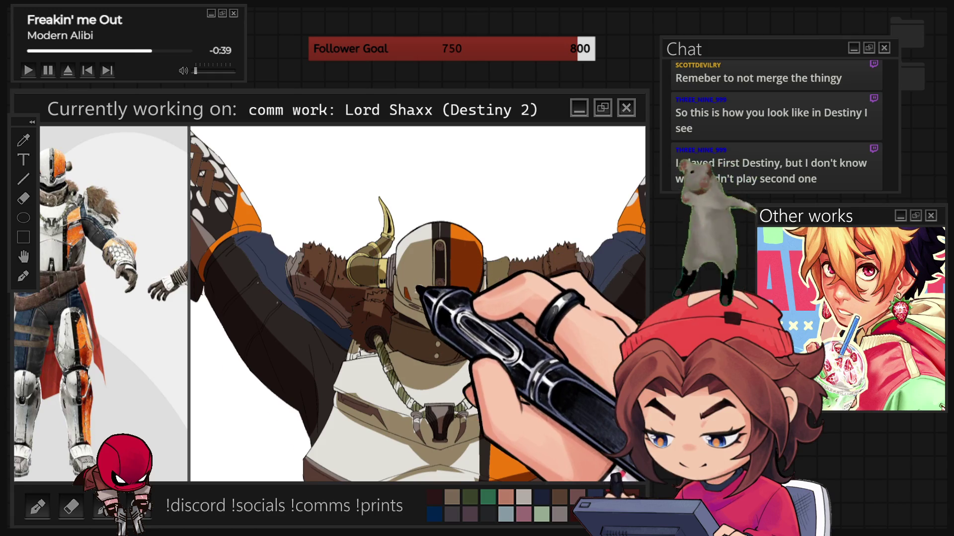
{"action": "scroll", "coordinate": [420, 290], "scroll_direction": "up", "scroll_amount": 1}
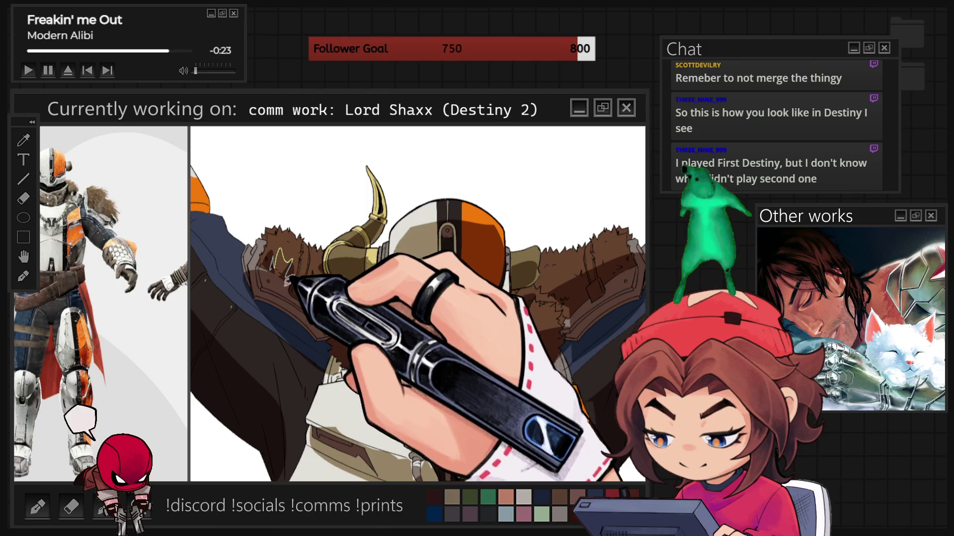
- Pan to the raised arm and paint a thin light highlight along the brown glove
{"action": "scroll", "coordinate": [417, 303], "scroll_direction": "left", "scroll_amount": 2}
{"action": "scroll", "coordinate": [417, 303], "scroll_direction": "left", "scroll_amount": 5}
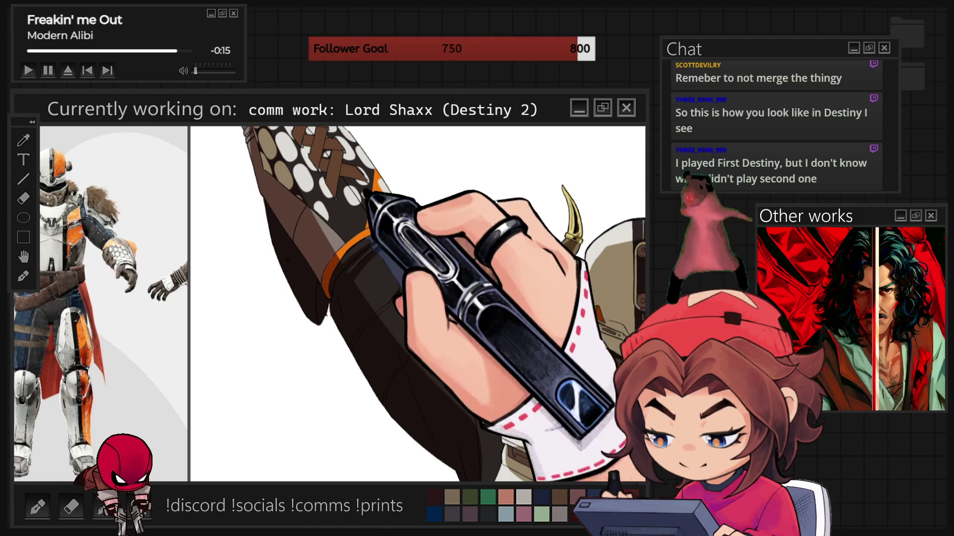
{"action": "scroll", "coordinate": [417, 303], "scroll_direction": "up", "scroll_amount": 4}
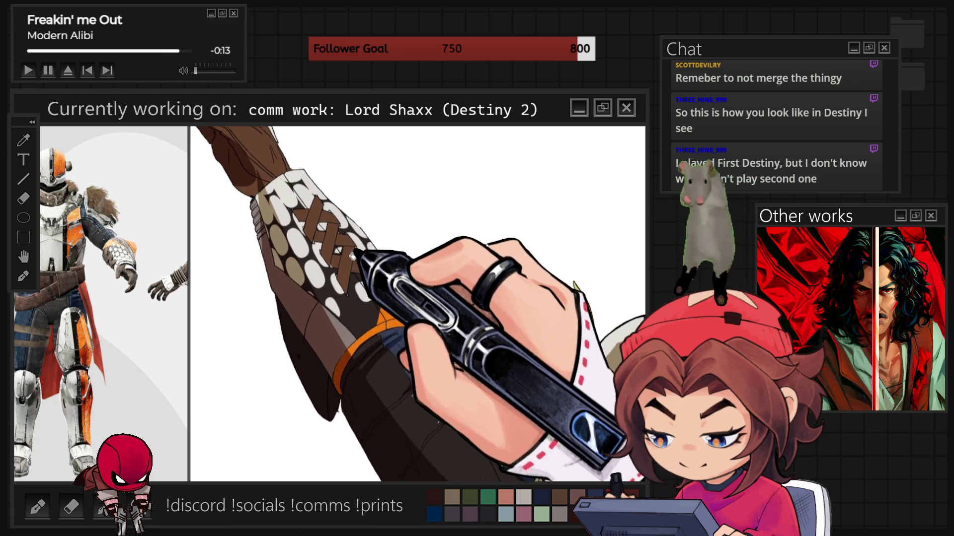
{"action": "left_click_drag", "start_coordinate": [347, 257], "coordinate": [355, 275]}
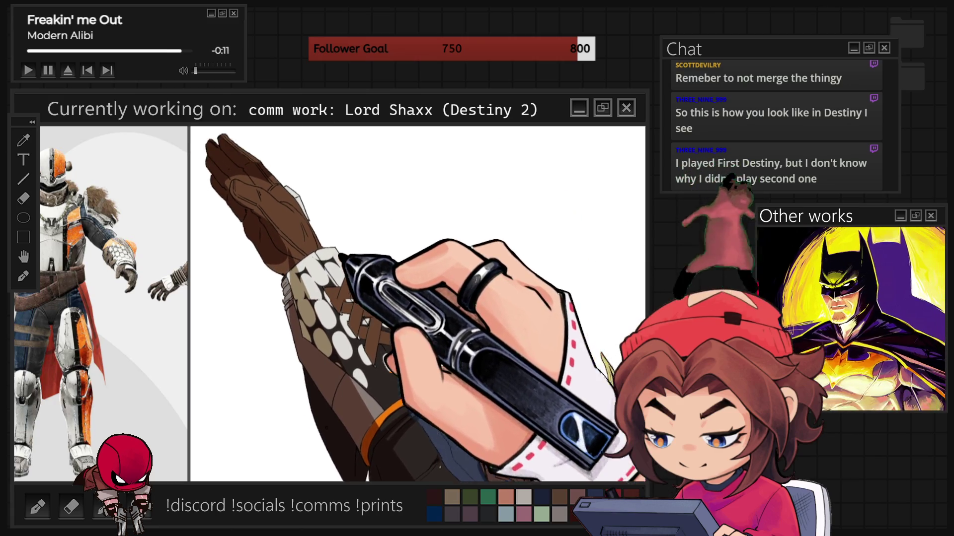
{"action": "scroll", "coordinate": [308, 258], "scroll_direction": "up", "scroll_amount": 3}
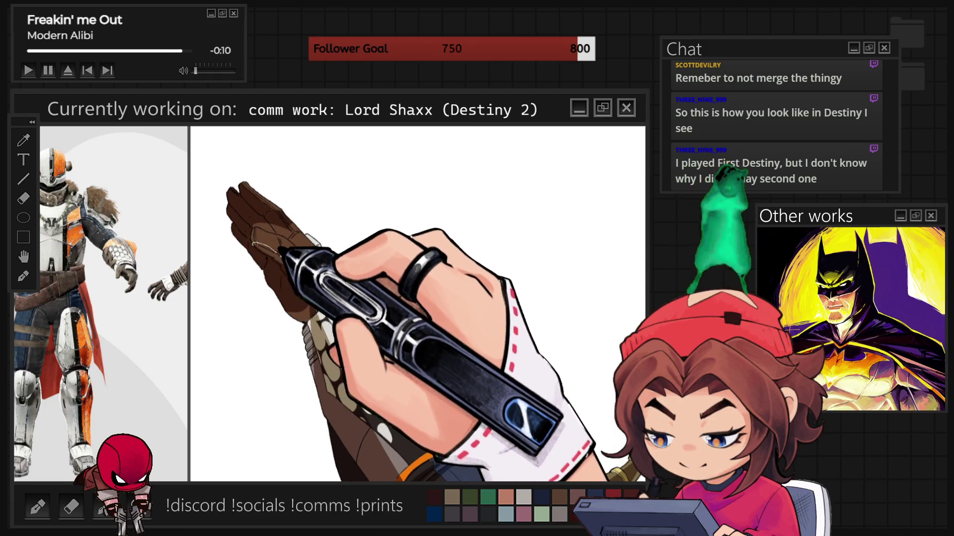
{"action": "left_click_drag", "start_coordinate": [251, 224], "coordinate": [305, 248]}
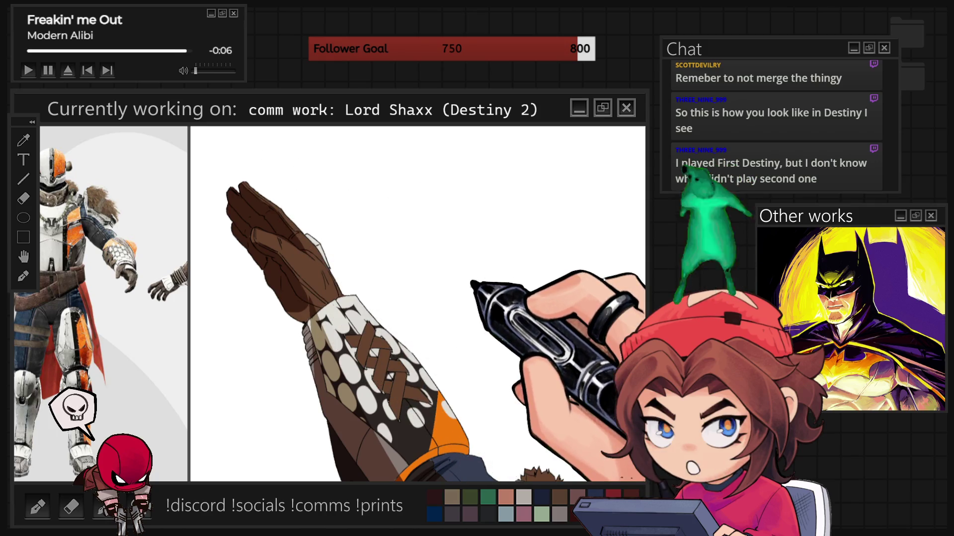
{"action": "scroll", "coordinate": [436, 276], "scroll_direction": "down", "scroll_amount": 5}
{"action": "scroll", "coordinate": [463, 358], "scroll_direction": "up", "scroll_amount": 5}
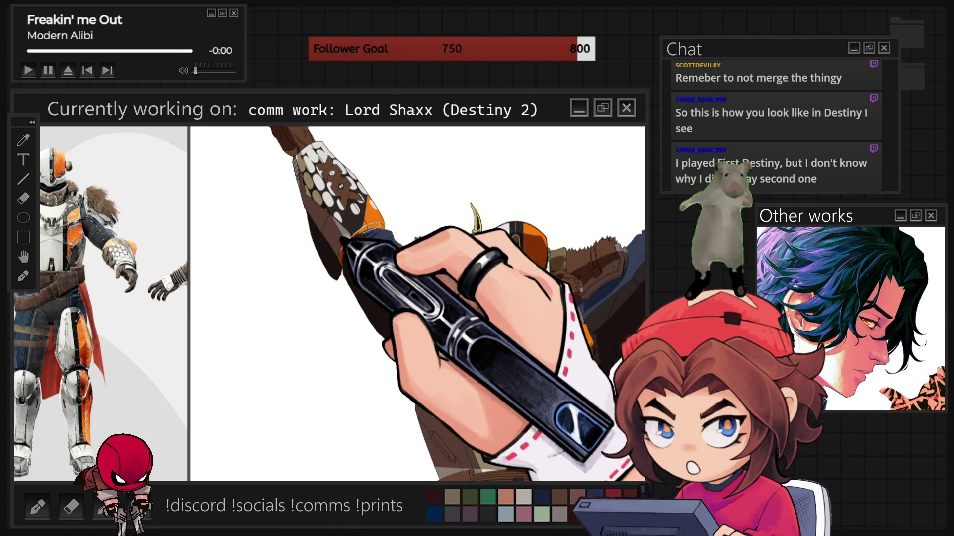
{"action": "scroll", "coordinate": [403, 258], "scroll_direction": "down", "scroll_amount": 4}
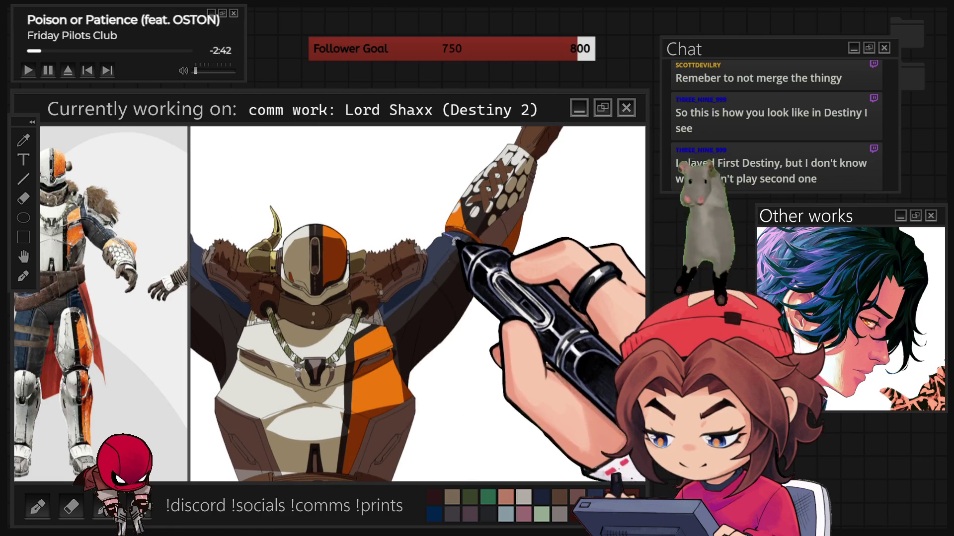
- Shrink the brush and add a short fine stroke near the figure's neck
{"action": "scroll", "coordinate": [400, 318], "scroll_direction": "up", "scroll_amount": 3}
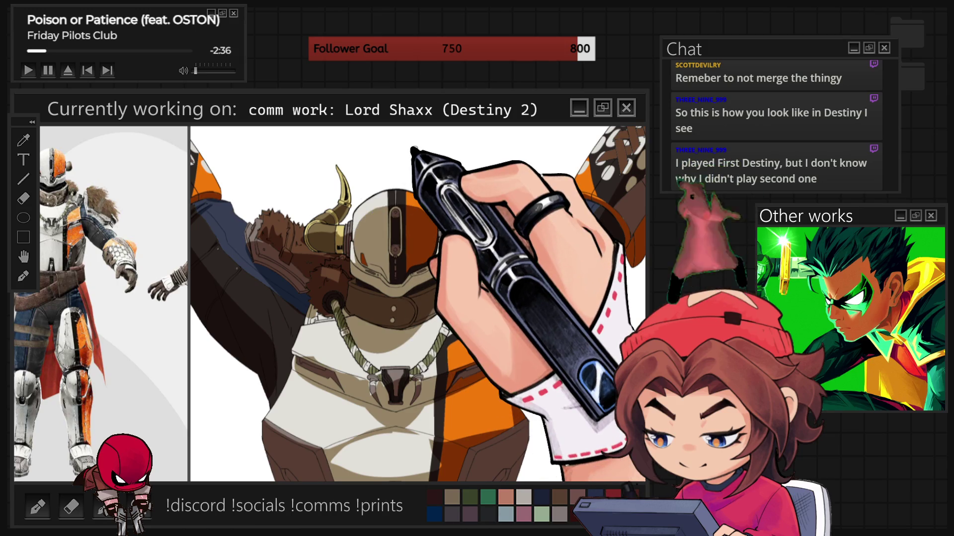
{"action": "key", "text": "bracketleft"}
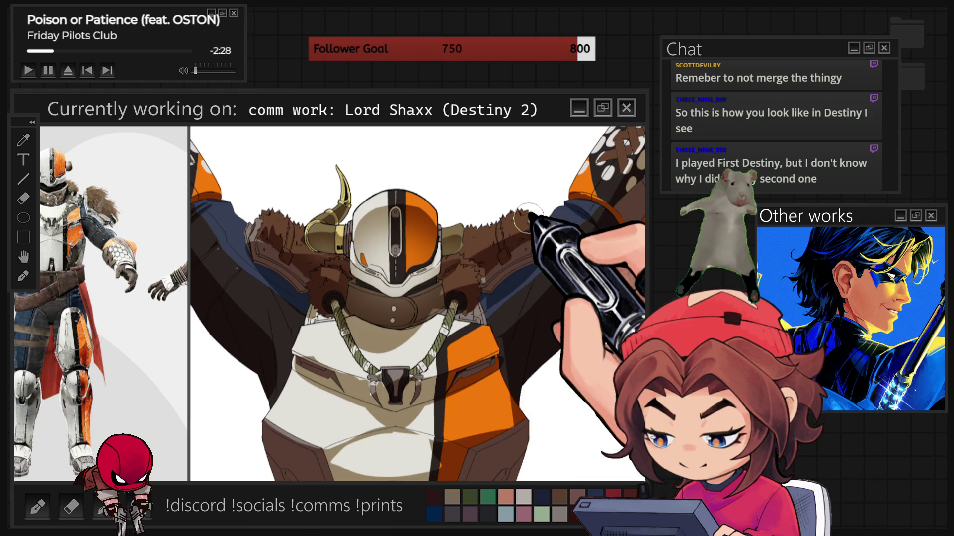
{"action": "scroll", "coordinate": [557, 343], "scroll_direction": "down", "scroll_amount": 5}
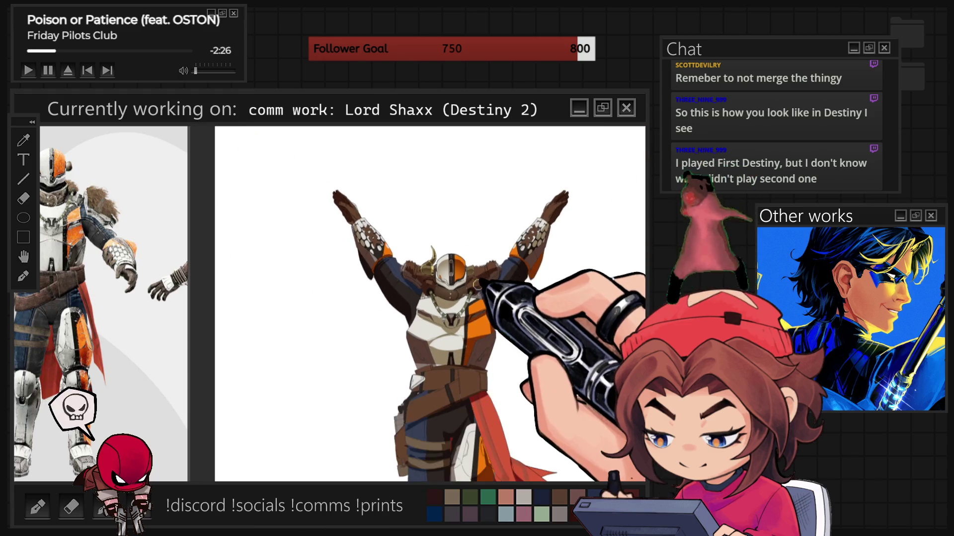
{"action": "scroll", "coordinate": [480, 335], "scroll_direction": "up", "scroll_amount": 3}
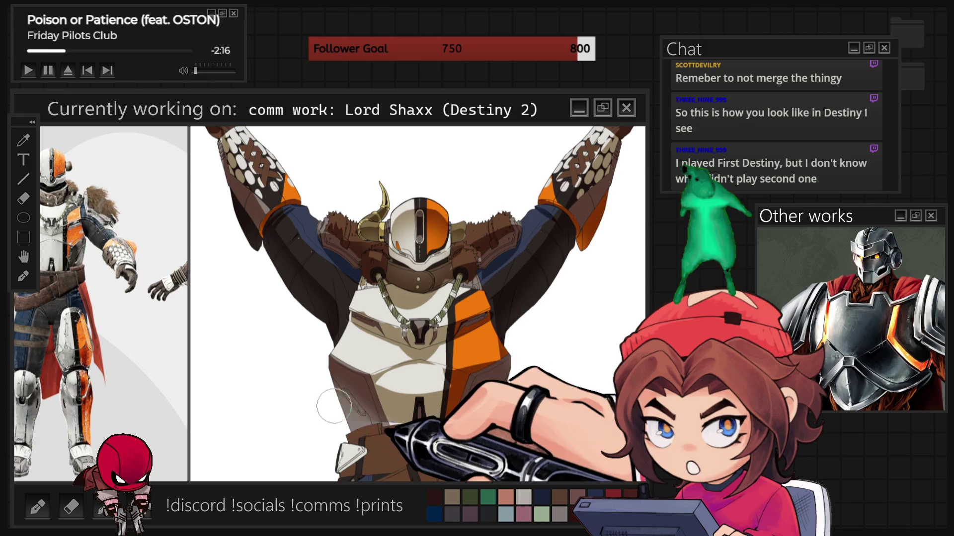
{"action": "left_click_drag", "start_coordinate": [395, 292], "coordinate": [405, 293]}
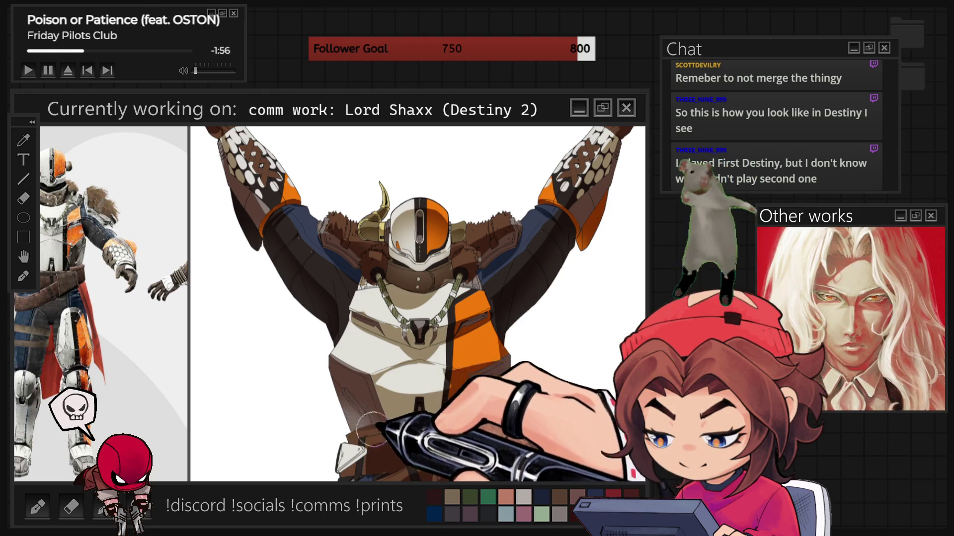
- Enlarge the brush, rotate and shift the view, then zoom in on the belt and legs
{"action": "key", "text": "]"}
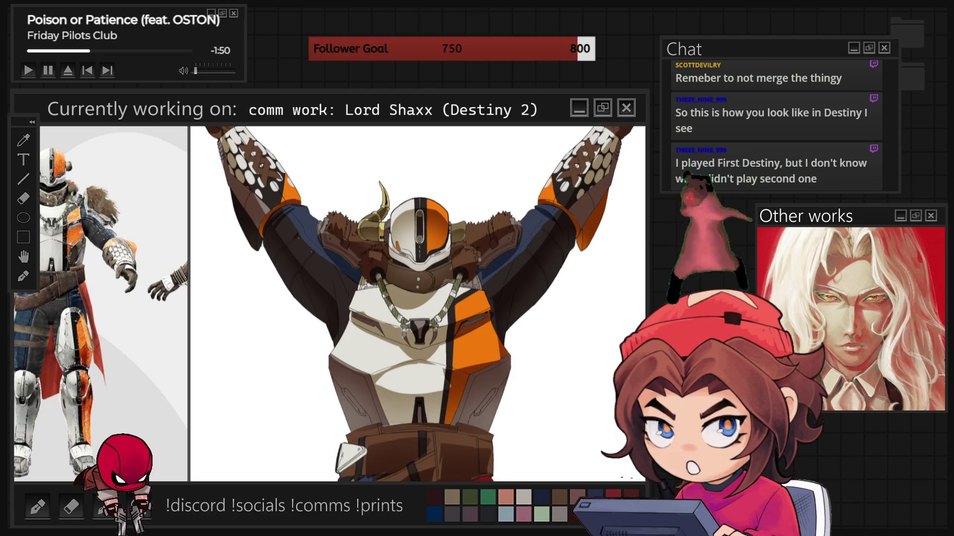
{"action": "mouse_move", "coordinate": [626, 333]}
{"action": "left_mouse_down"}
{"action": "mouse_move", "coordinate": [472, 279]}
{"action": "mouse_move", "coordinate": [437, 239]}
{"action": "mouse_move", "coordinate": [407, 288]}
{"action": "left_mouse_up"}
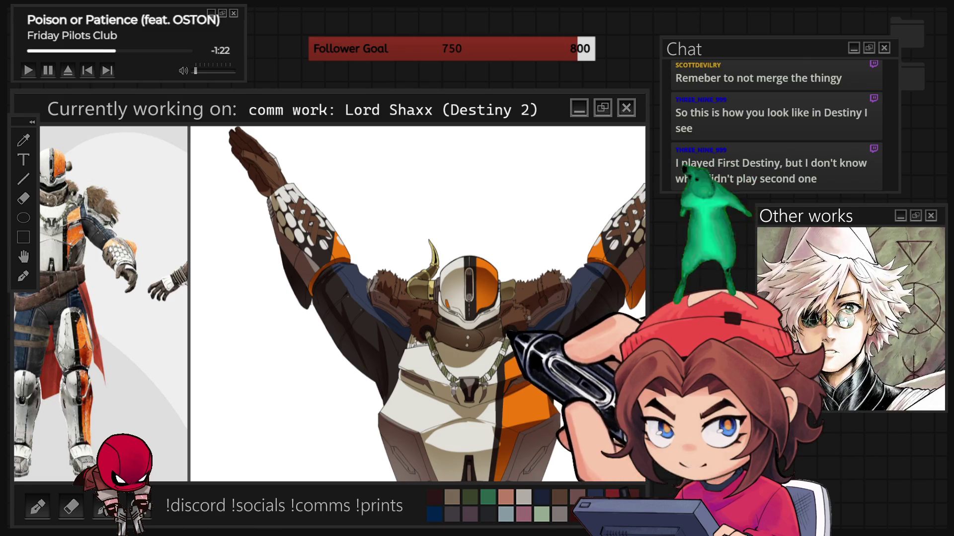
{"action": "left_click_drag", "start_coordinate": [541, 342], "coordinate": [495, 337]}
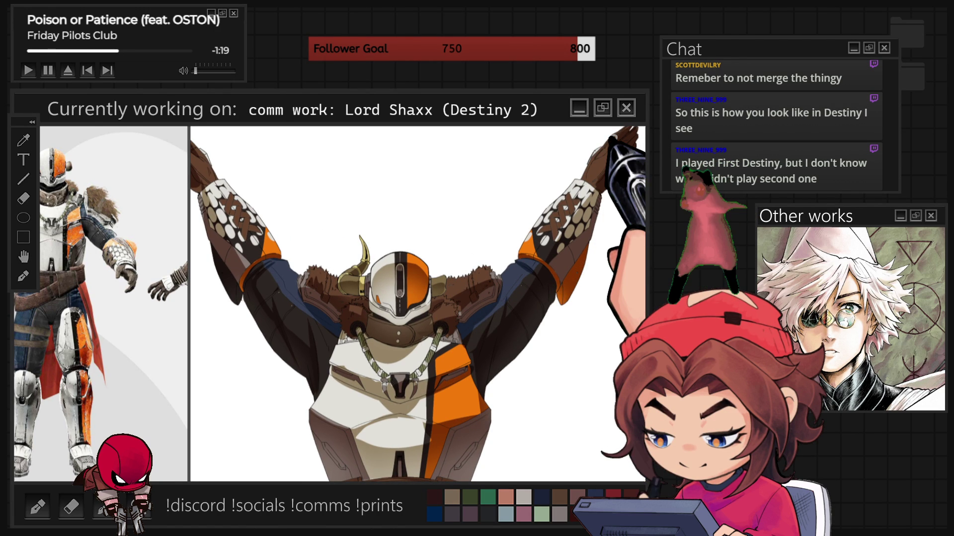
{"action": "key", "text": "ctrl+minus"}
{"action": "key", "text": "ctrl+minus"}
{"action": "key", "text": "ctrl+plus"}
{"action": "key", "text": "ctrl+plus"}
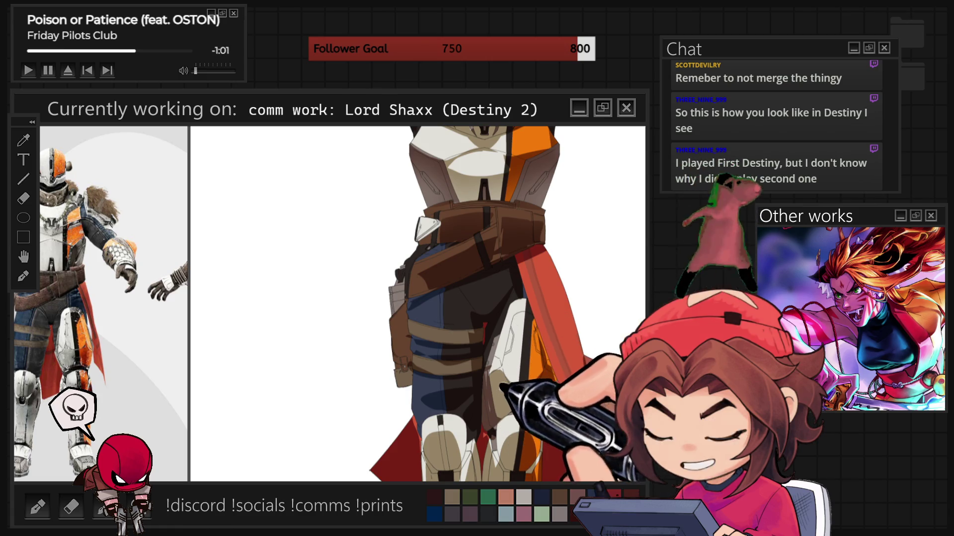
- Scroll to the helmet and collar, then draw a thin curved line on the cream garment
{"action": "scroll", "coordinate": [545, 434], "scroll_direction": "down", "scroll_amount": 5}
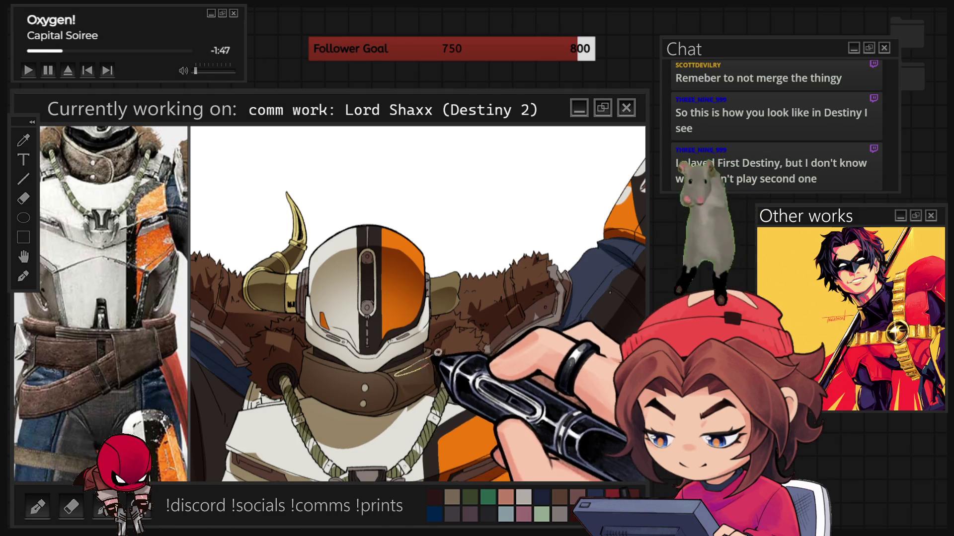
{"action": "left_click_drag", "start_coordinate": [323, 432], "coordinate": [365, 452]}
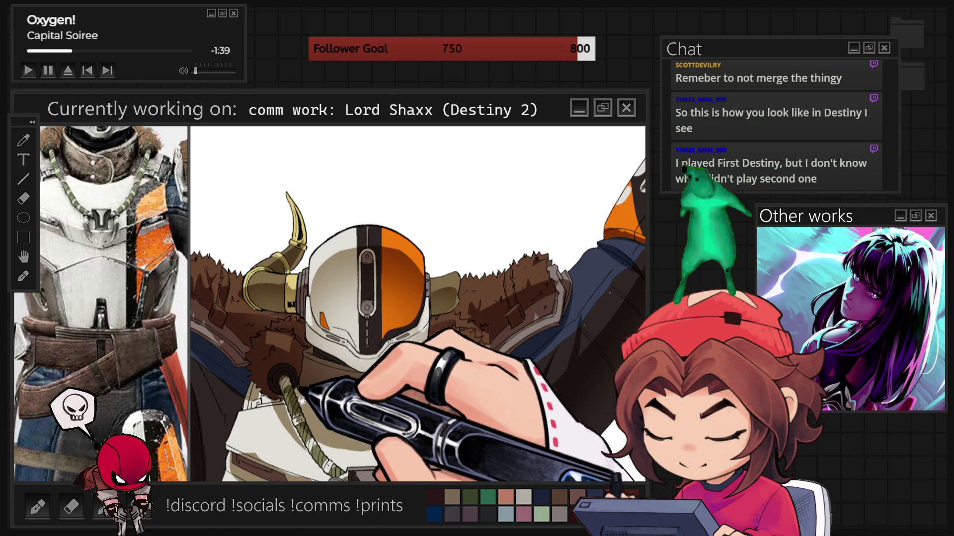
- Pan the canvas upward and adjust the zoom to frame the belt and legs
{"action": "left_click_drag", "start_coordinate": [417, 298], "coordinate": [434, 224]}
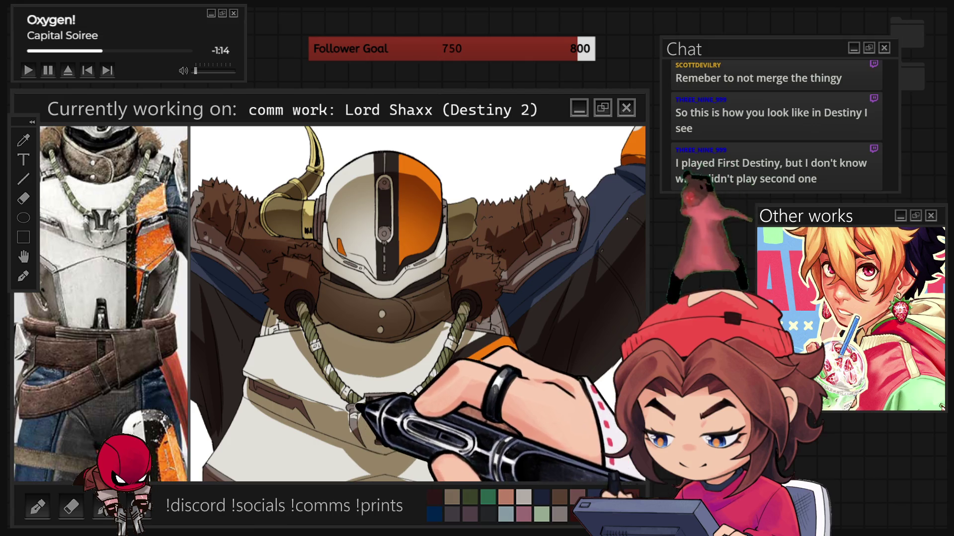
{"action": "scroll", "coordinate": [417, 303], "scroll_direction": "down", "scroll_amount": 5}
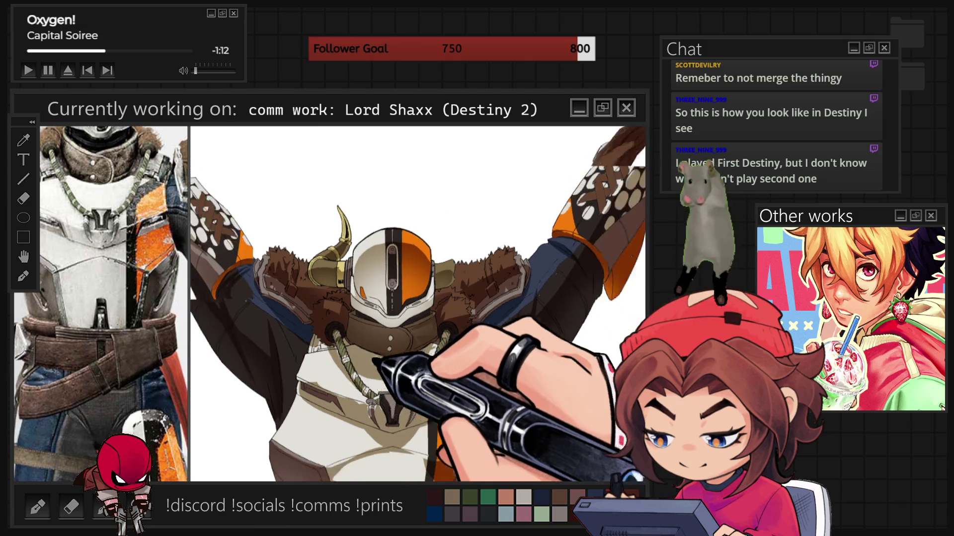
{"action": "scroll", "coordinate": [427, 398], "scroll_direction": "up", "scroll_amount": 6}
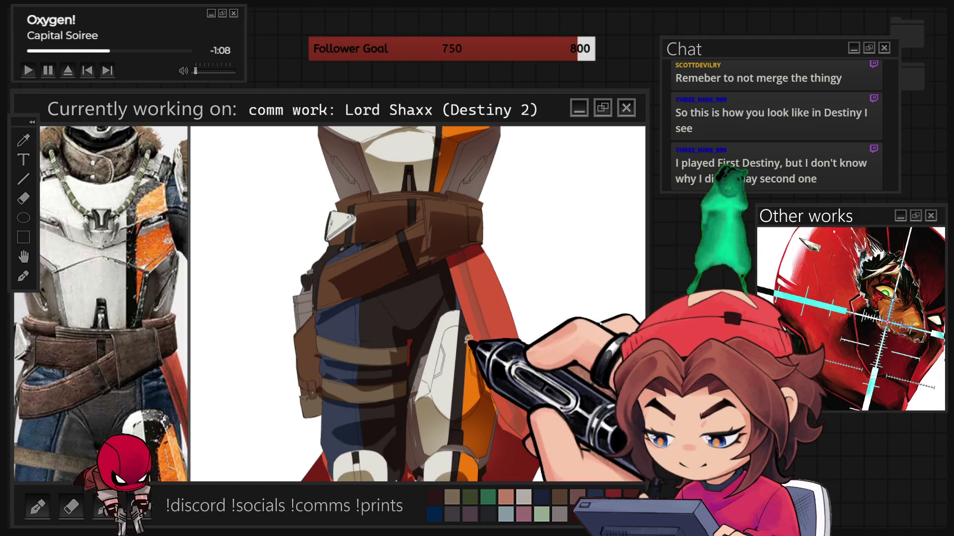
- Sketch two thin light lines along the edge of the orange leg armour
{"action": "left_click_drag", "start_coordinate": [444, 276], "coordinate": [472, 370]}
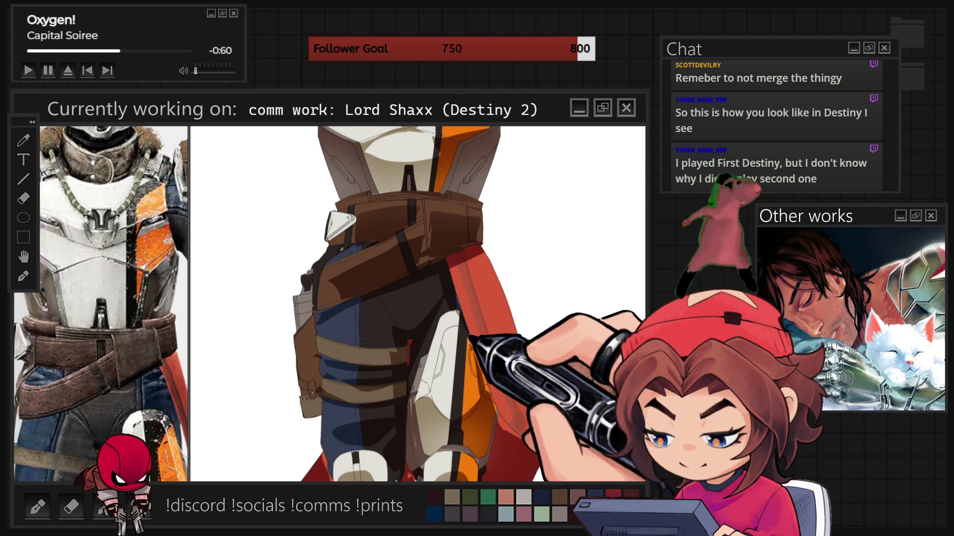
{"action": "left_click_drag", "start_coordinate": [482, 380], "coordinate": [473, 337]}
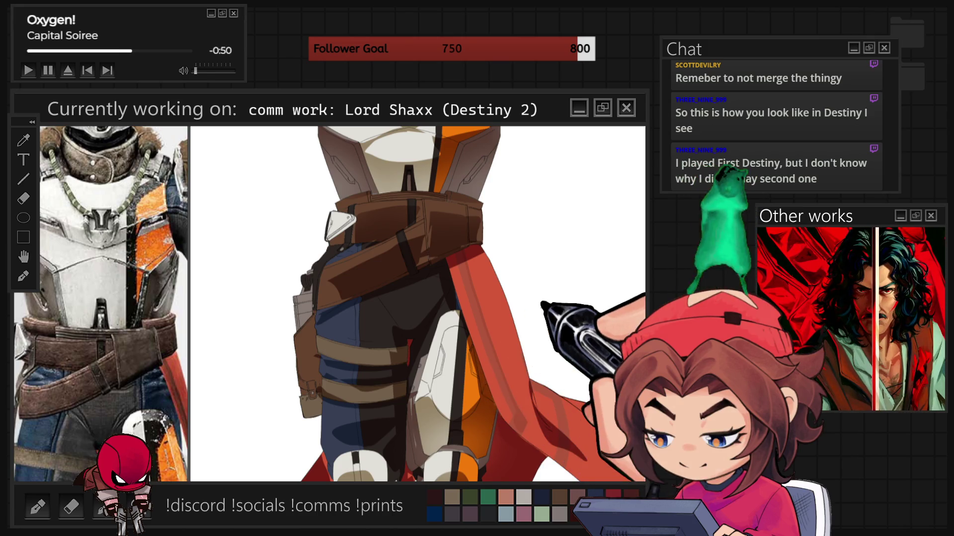
{"action": "scroll", "coordinate": [505, 322], "scroll_direction": "up", "scroll_amount": 3}
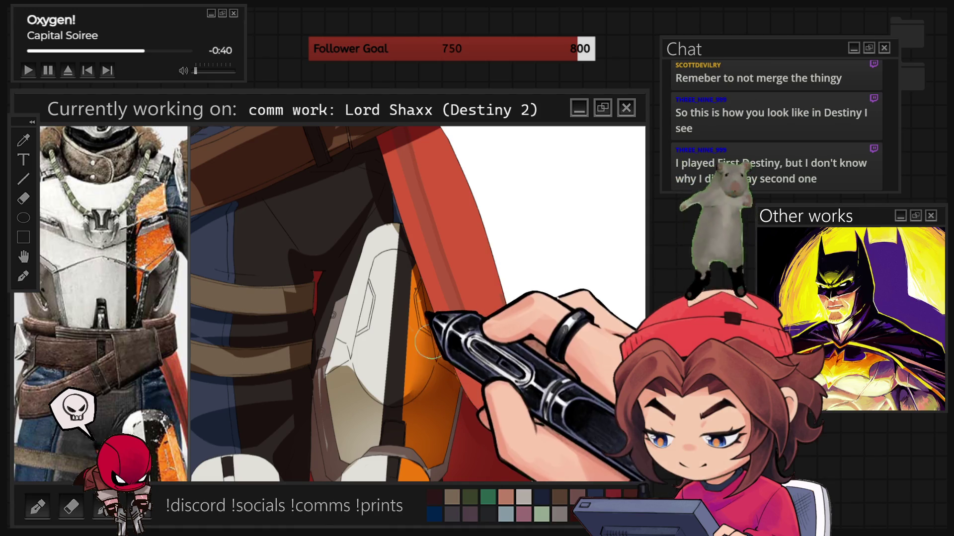
- Shrink the brush much smaller and trace a fine light line down the orange armour edge
{"action": "key", "text": "bracketleft"}
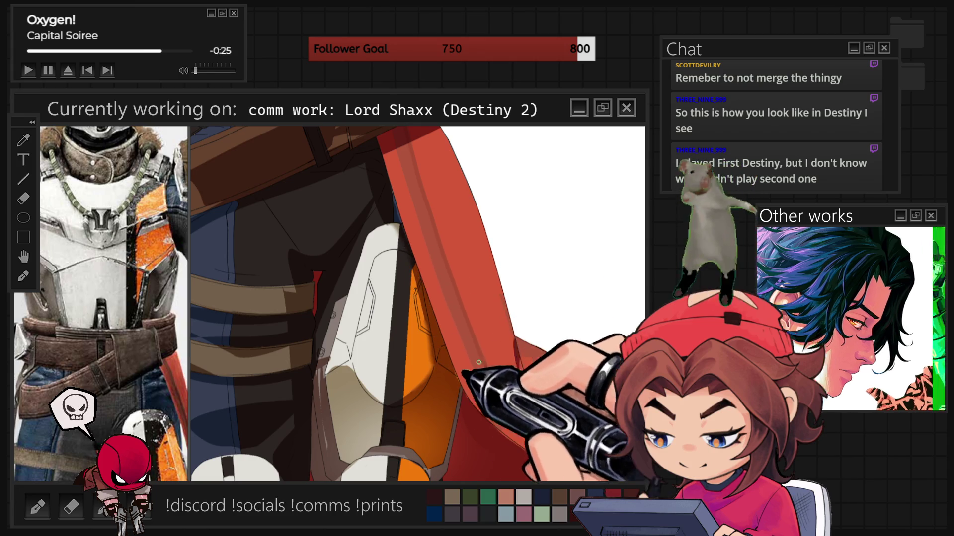
{"action": "scroll", "coordinate": [496, 345], "scroll_direction": "down", "scroll_amount": 2}
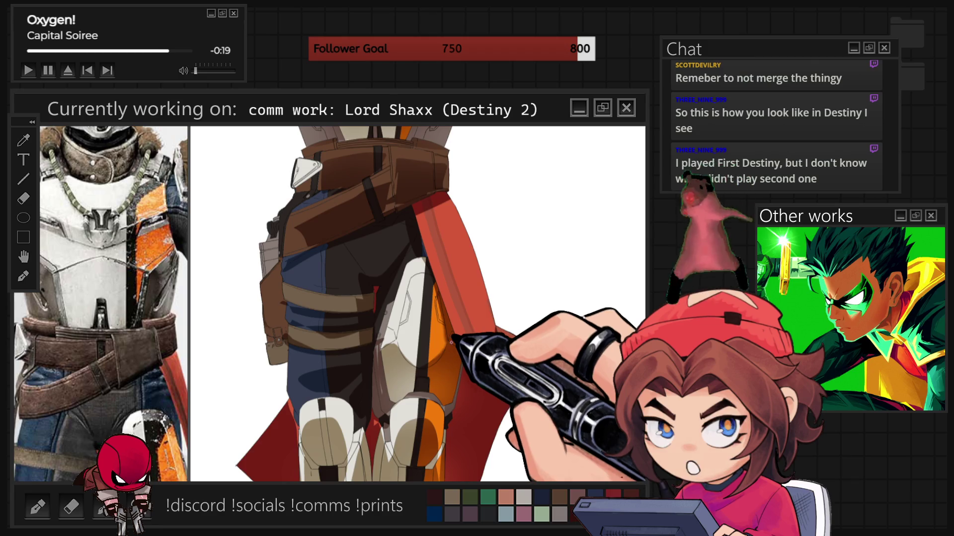
{"action": "scroll", "coordinate": [452, 343], "scroll_direction": "up", "scroll_amount": 1}
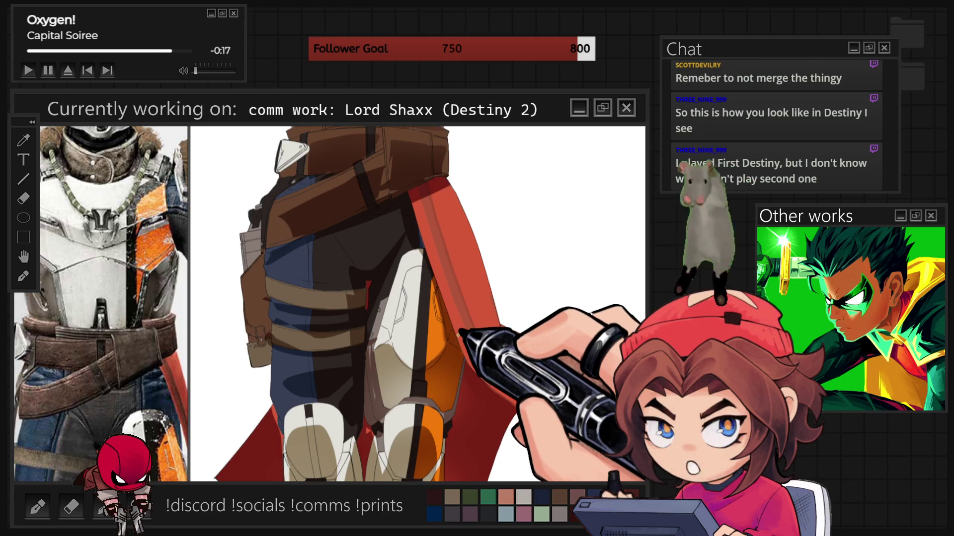
{"action": "scroll", "coordinate": [452, 337], "scroll_direction": "up", "scroll_amount": 1}
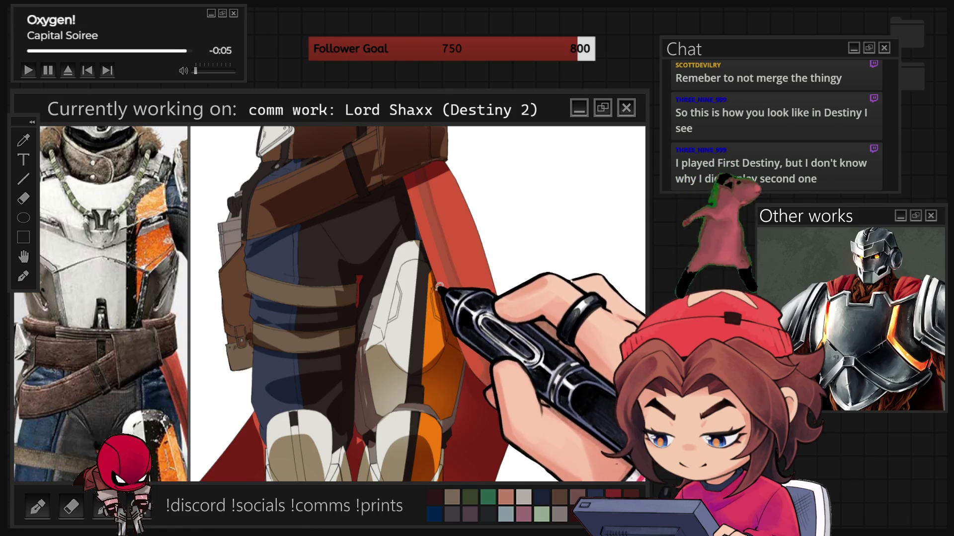
{"action": "left_click_drag", "start_coordinate": [441, 284], "coordinate": [445, 359]}
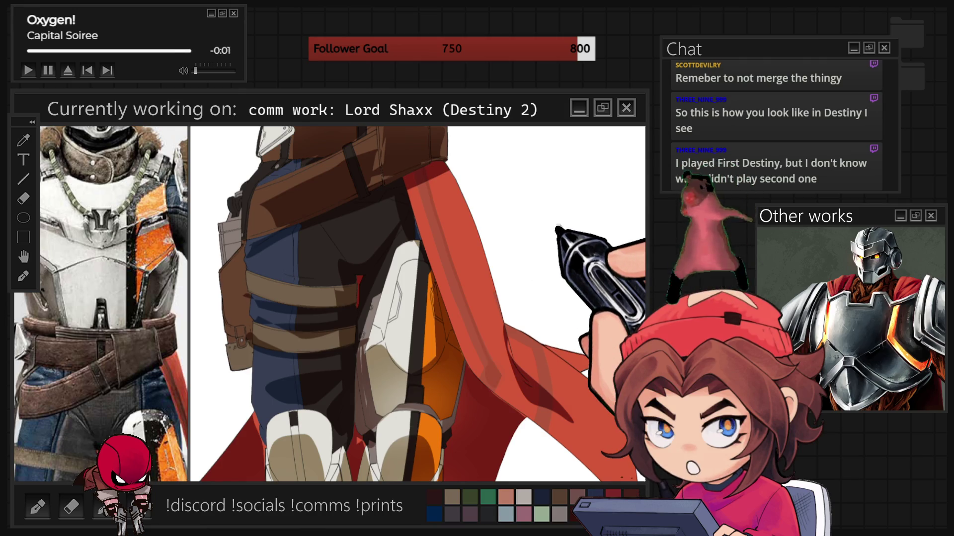
{"action": "scroll", "coordinate": [417, 303], "scroll_direction": "down", "scroll_amount": 3}
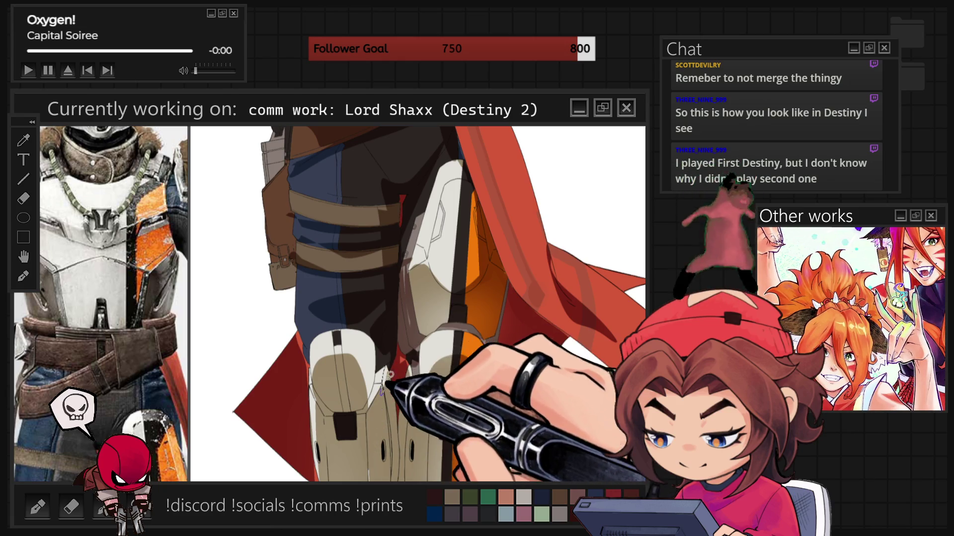
{"action": "scroll", "coordinate": [385, 340], "scroll_direction": "down", "scroll_amount": 3}
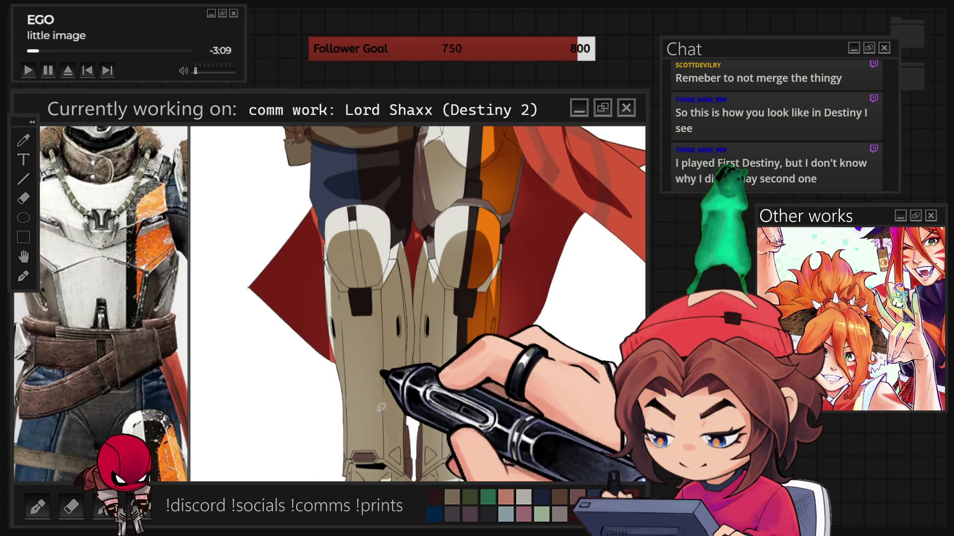
- Scroll down to the boots and back, then pan up to the raised arms and helmet
{"action": "scroll", "coordinate": [384, 341], "scroll_direction": "down", "scroll_amount": 5}
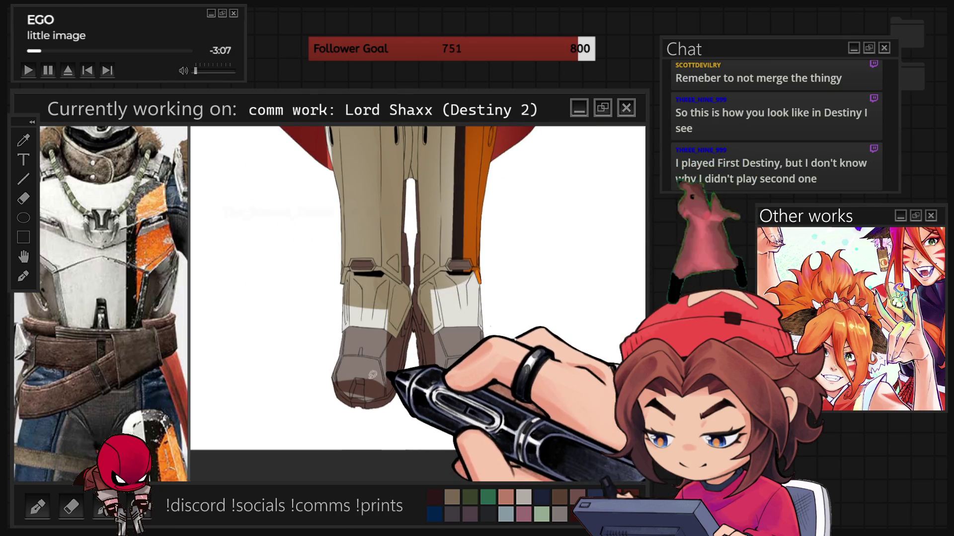
{"action": "scroll", "coordinate": [407, 342], "scroll_direction": "down", "scroll_amount": 3}
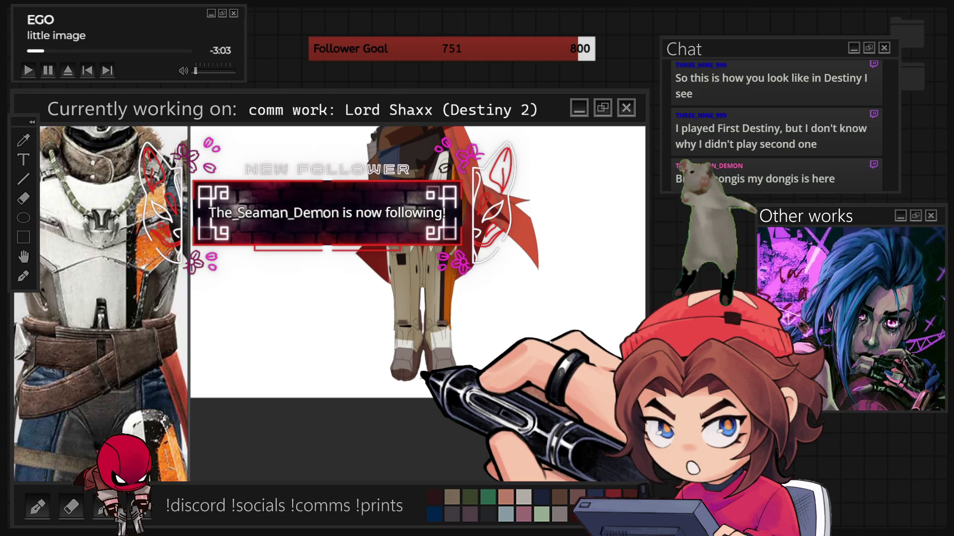
{"action": "scroll", "coordinate": [405, 453], "scroll_direction": "up", "scroll_amount": 3}
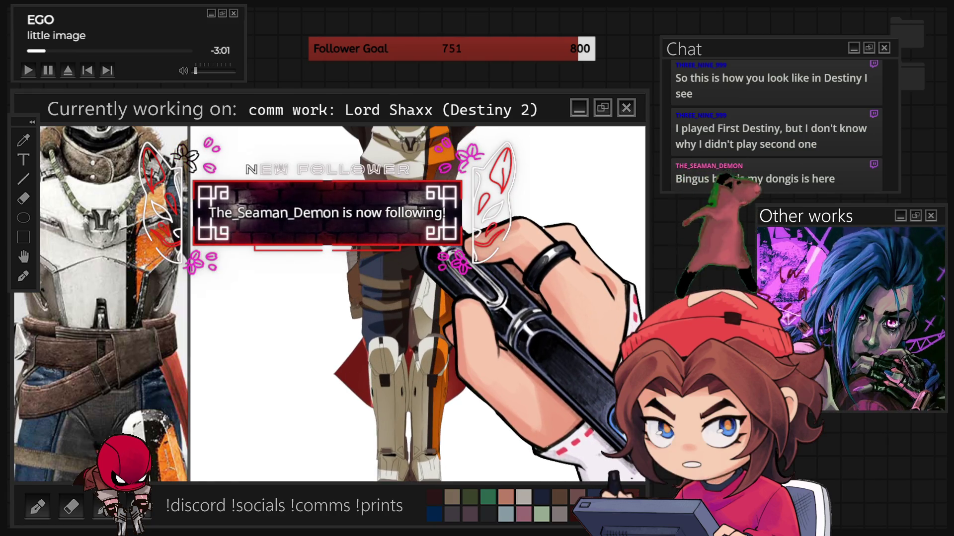
{"action": "scroll", "coordinate": [412, 276], "scroll_direction": "up", "scroll_amount": 1}
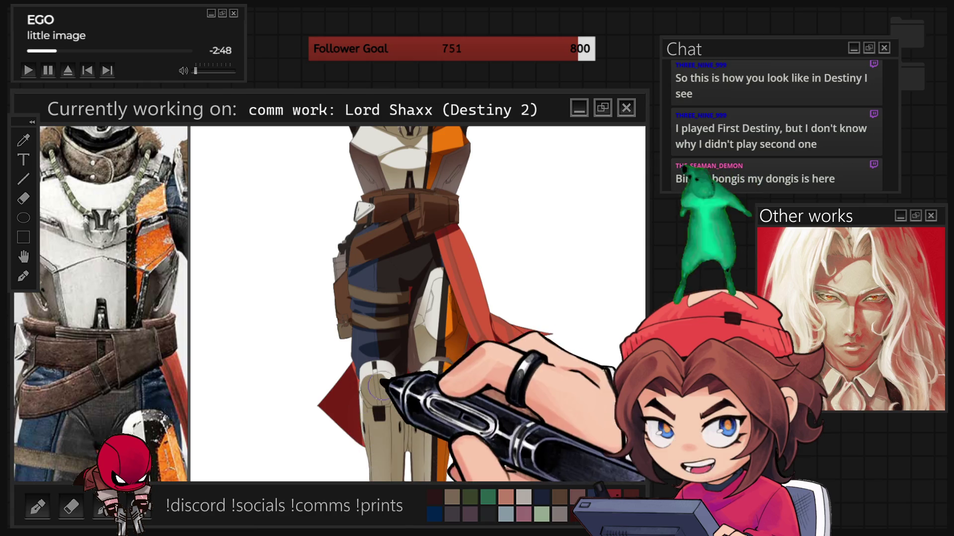
{"action": "left_click_drag", "start_coordinate": [422, 224], "coordinate": [380, 378]}
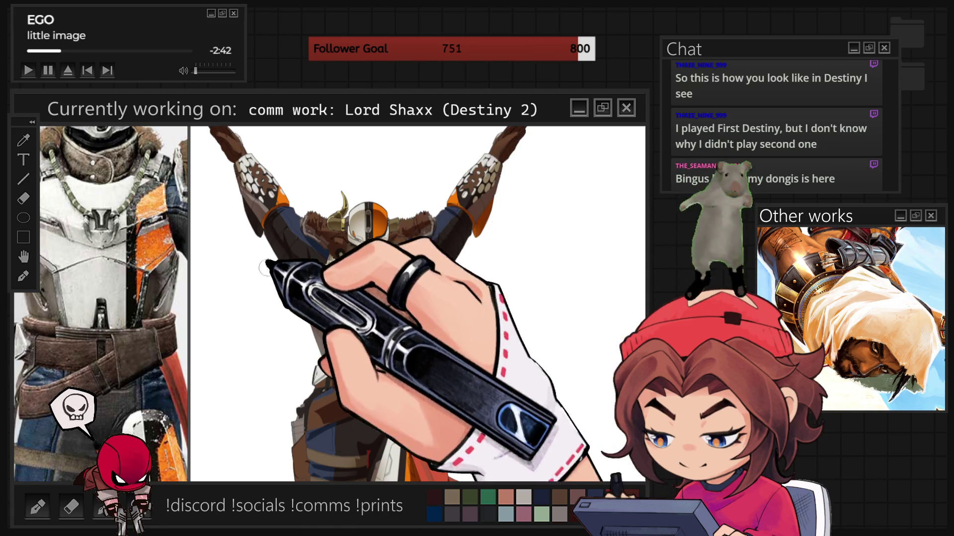
{"action": "scroll", "coordinate": [367, 149], "scroll_direction": "down", "scroll_amount": 2}
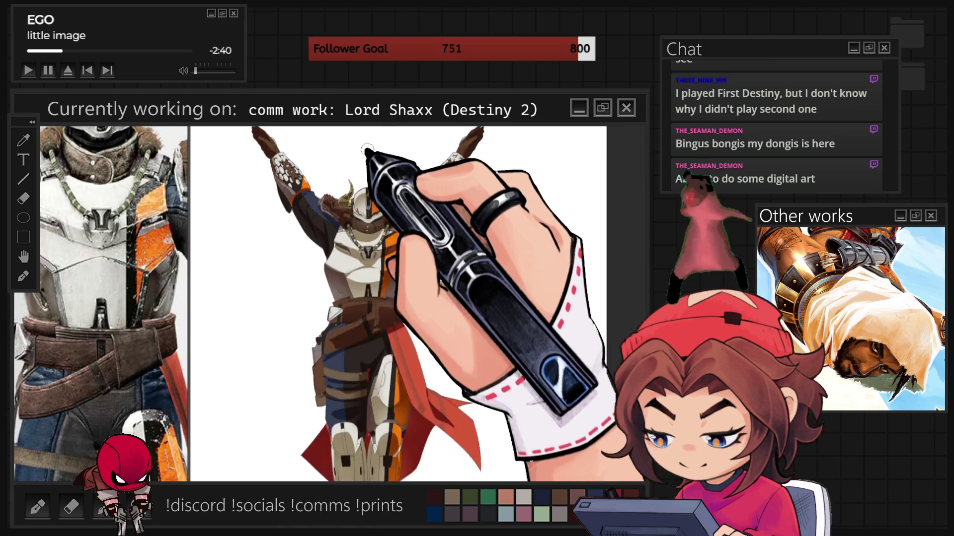
{"action": "scroll", "coordinate": [367, 149], "scroll_direction": "up", "scroll_amount": 2}
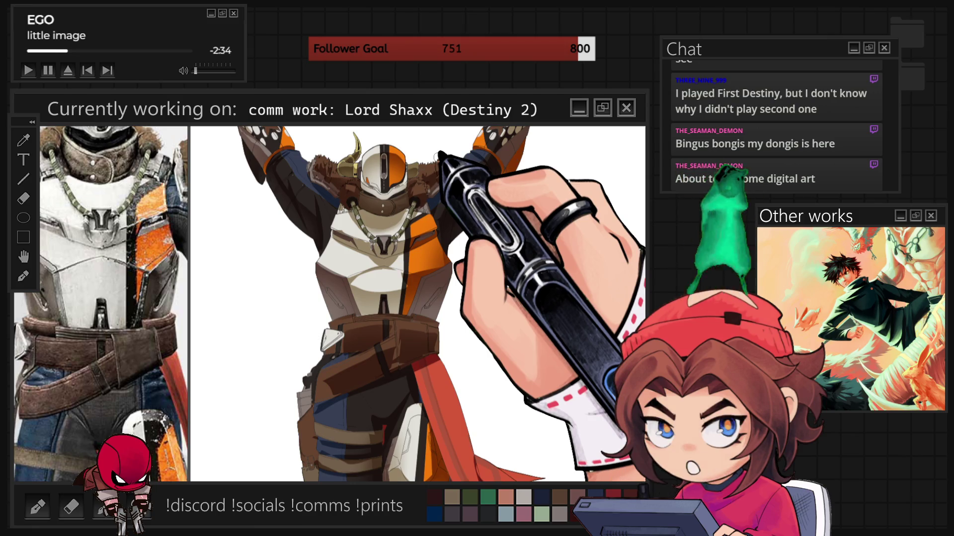
{"action": "scroll", "coordinate": [321, 204], "scroll_direction": "down", "scroll_amount": 2}
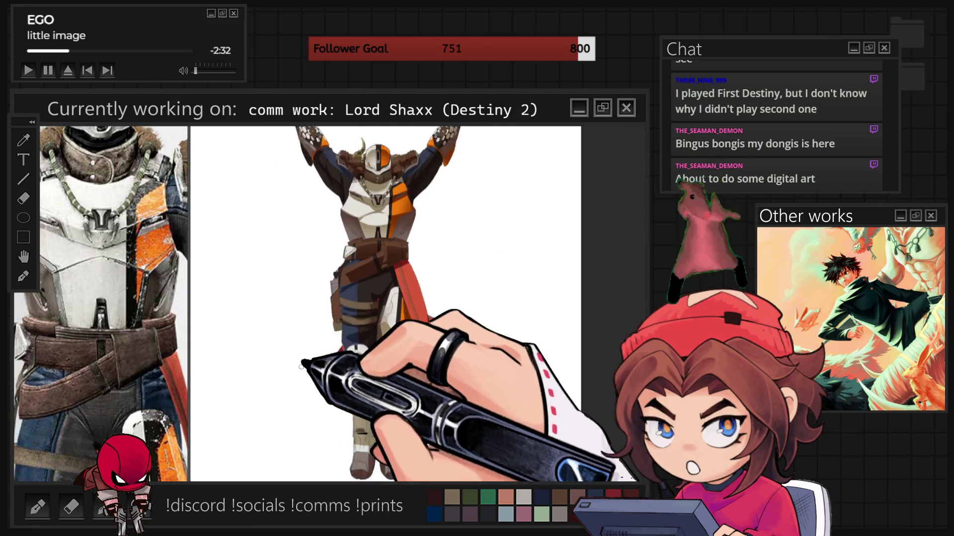
{"action": "scroll", "coordinate": [326, 296], "scroll_direction": "up", "scroll_amount": 2}
{"action": "scroll", "coordinate": [325, 297], "scroll_direction": "up", "scroll_amount": 1}
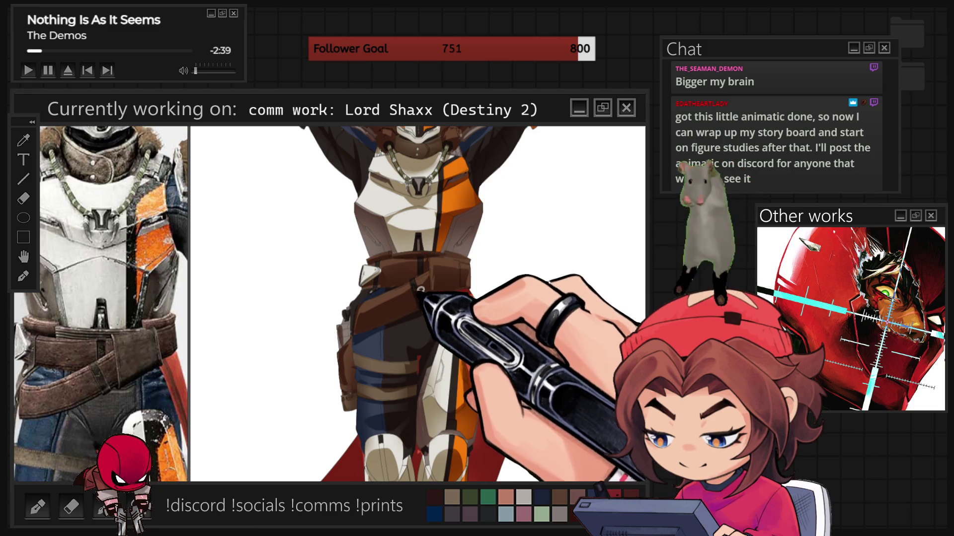
{"action": "key", "text": "ctrl+0"}
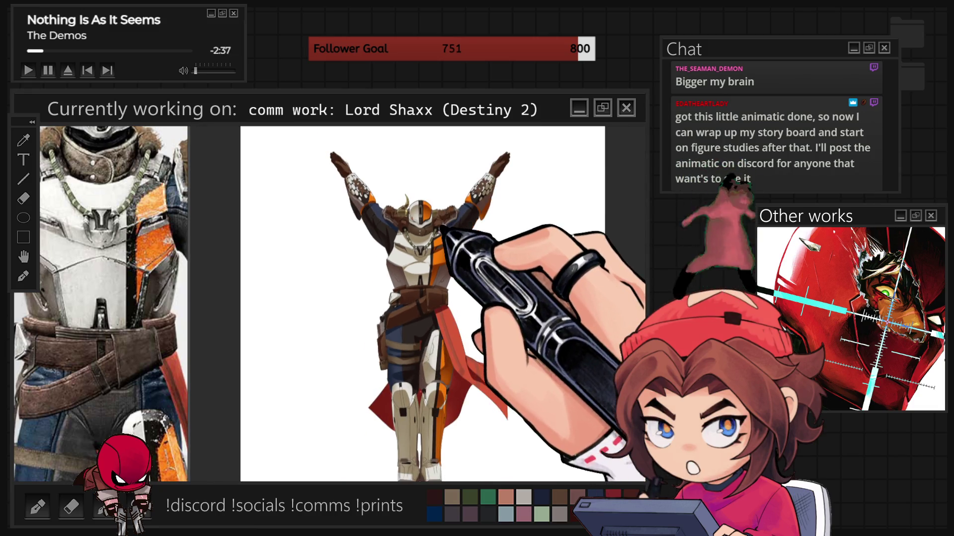
{"action": "scroll", "coordinate": [453, 249], "scroll_direction": "up", "scroll_amount": 1}
{"action": "scroll", "coordinate": [453, 250], "scroll_direction": "up", "scroll_amount": 4}
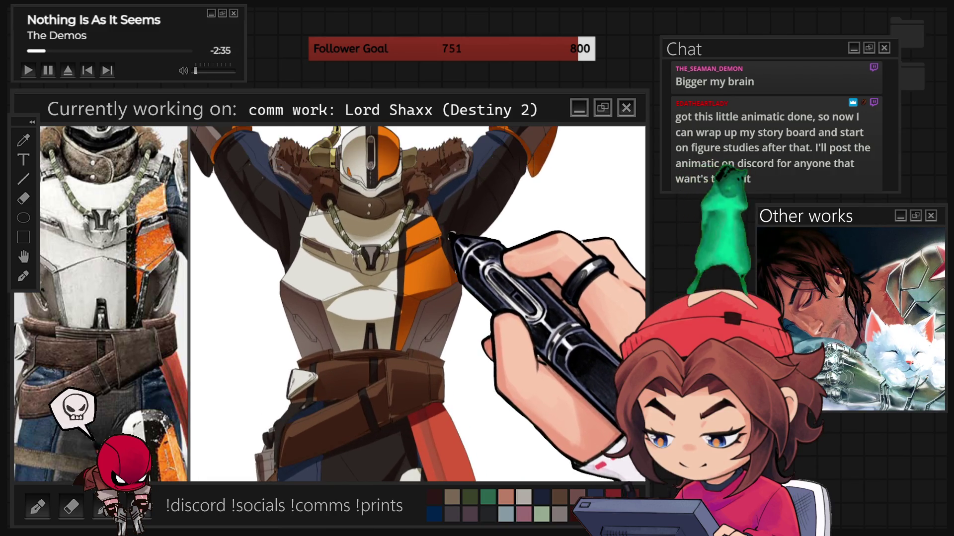